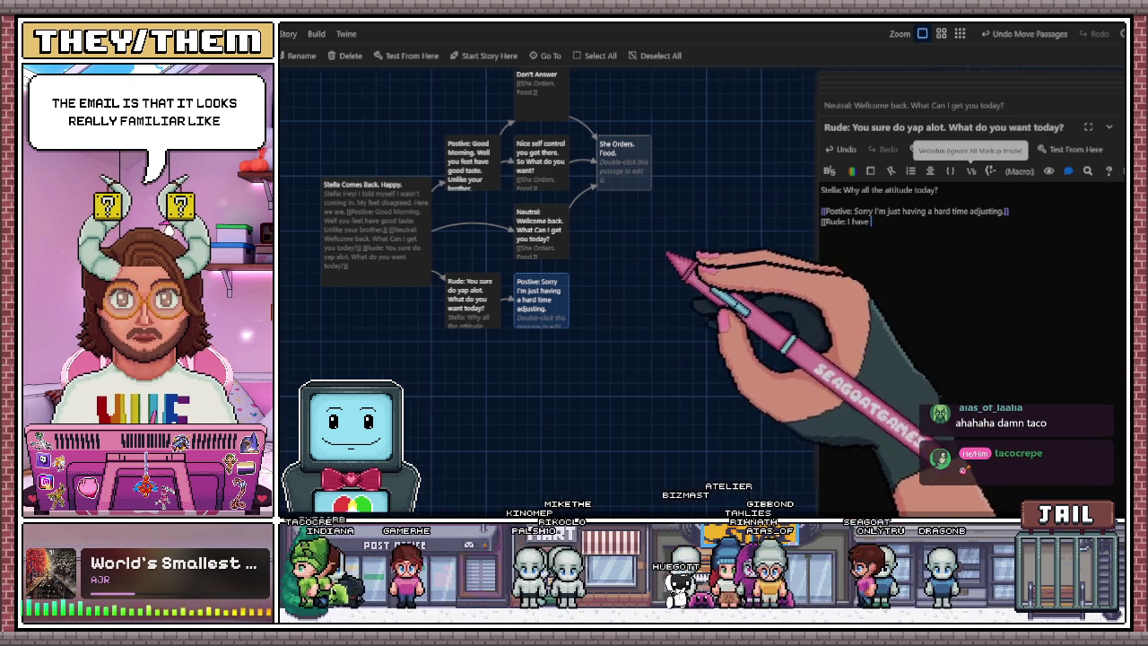
# Replace 'I have' in the Rude link with 'Ima baker not a therapist. Time is money.'.
pyautogui.hscroll(2, 811, 342)
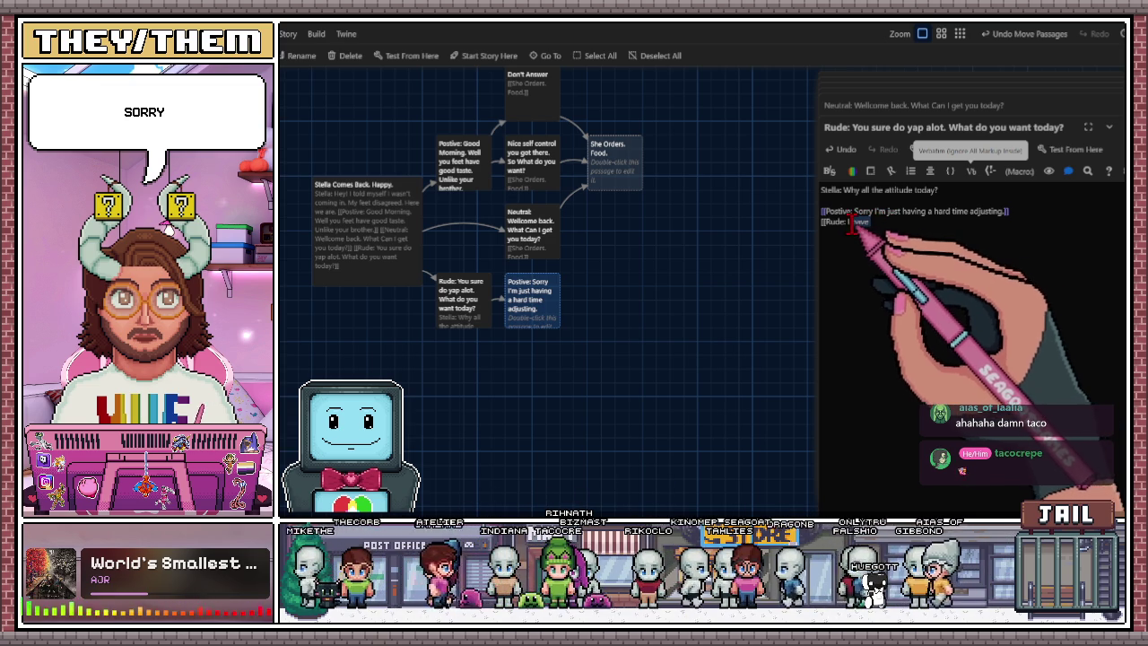
pyautogui.moveTo(849, 222); pyautogui.dragTo(864, 261)
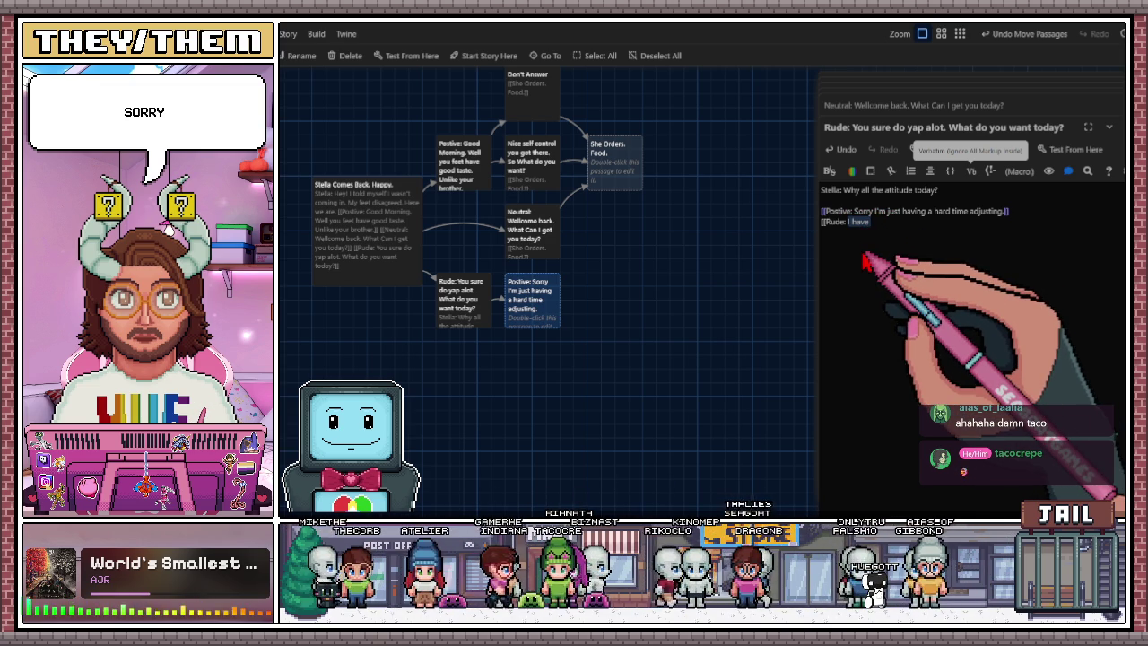
pyautogui.press('BackSpace')
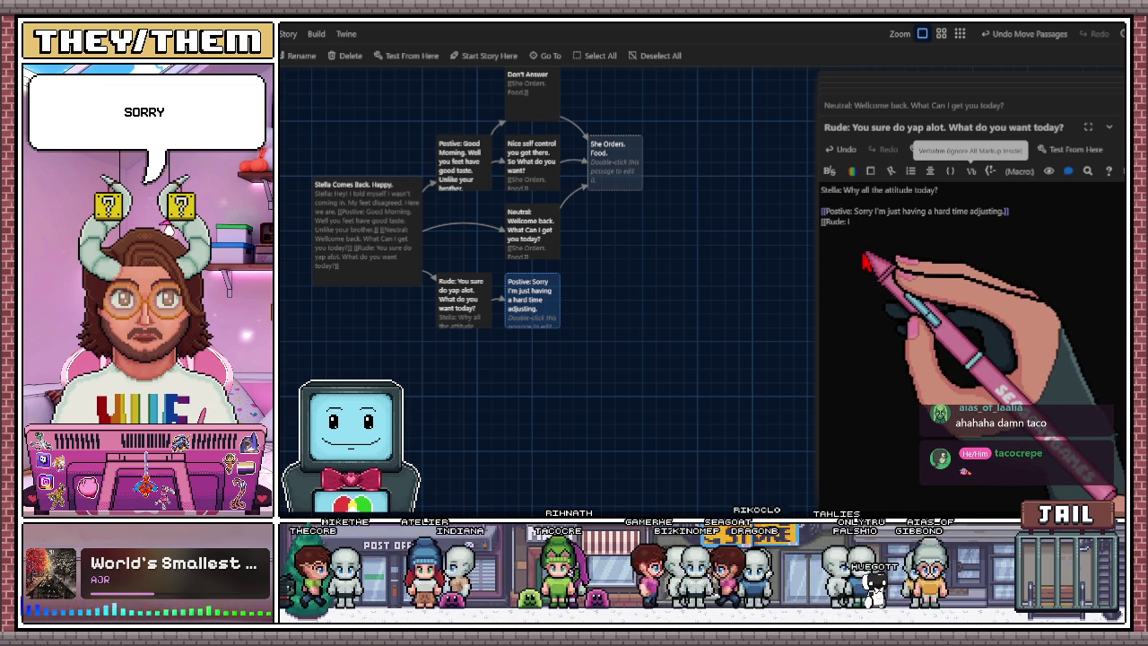
pyautogui.write("t's a bakery not a t")
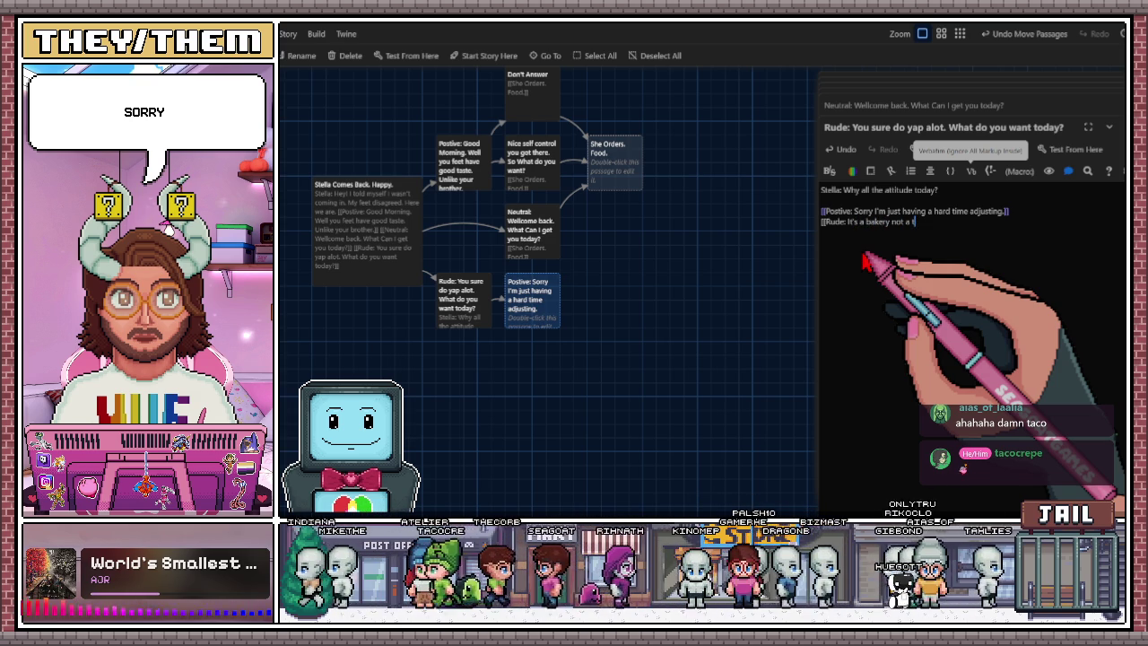
pyautogui.press('BackSpace')
pyautogui.press('BackSpace')
pyautogui.press('BackSpace')
pyautogui.press('BackSpace')
pyautogui.press('BackSpace')
pyautogui.press('BackSpace')
pyautogui.write('m')
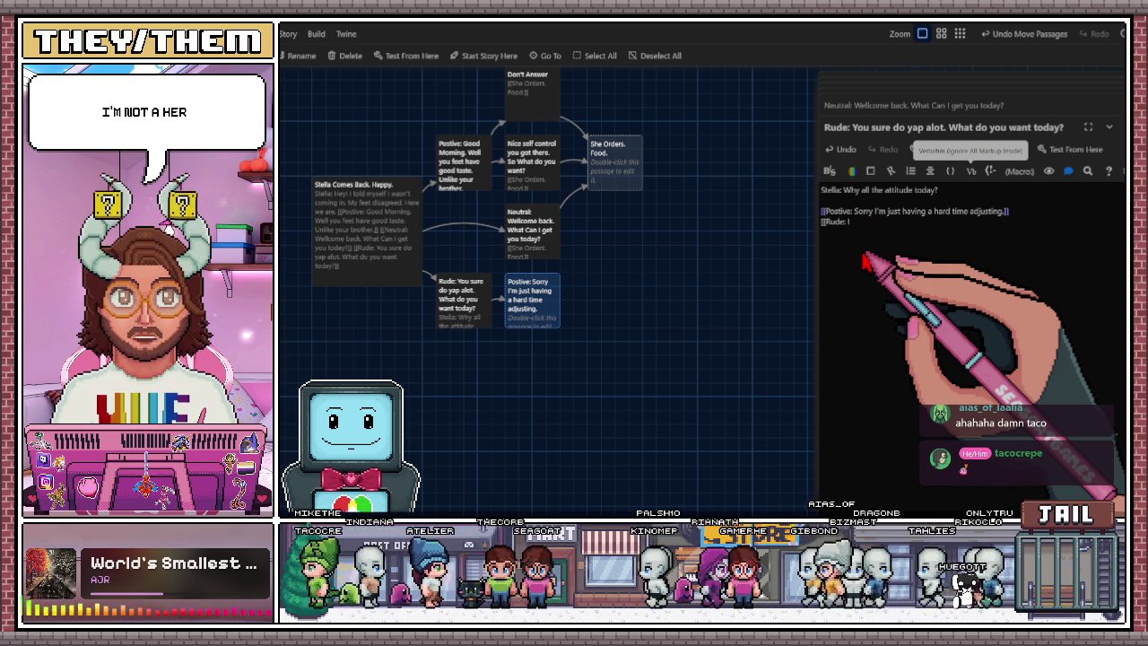
pyautogui.write('a ba')
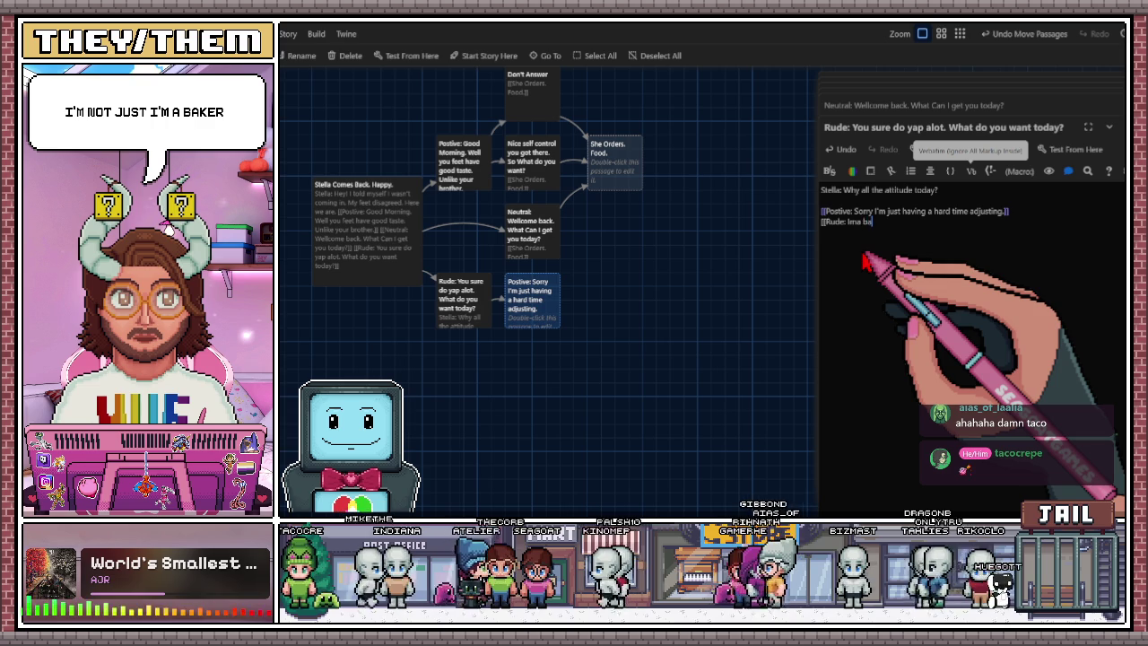
pyautogui.write('th')
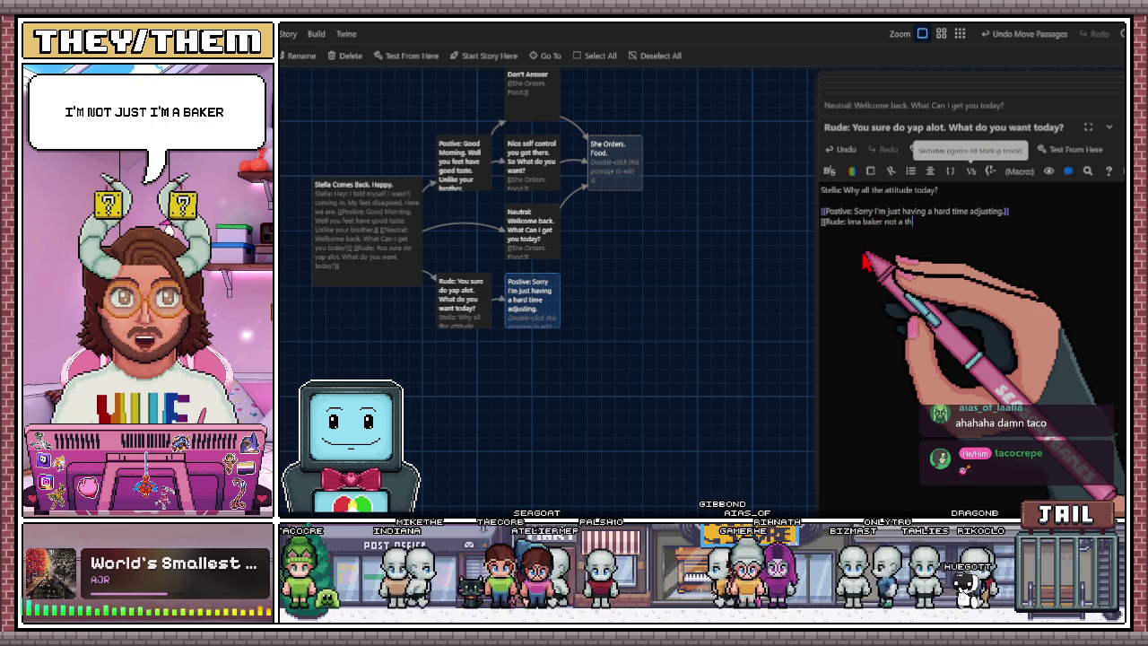
pyautogui.write('erpist')
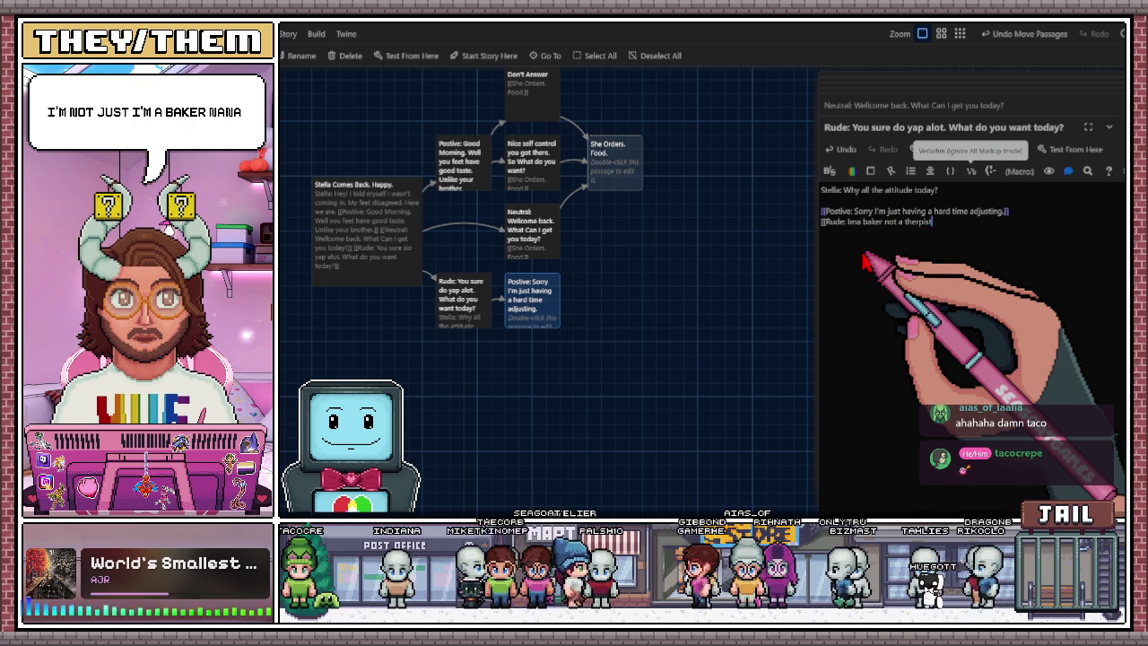
pyautogui.press('BackSpace')
pyautogui.press('BackSpace')
pyautogui.press('BackSpace')
pyautogui.write('apist')
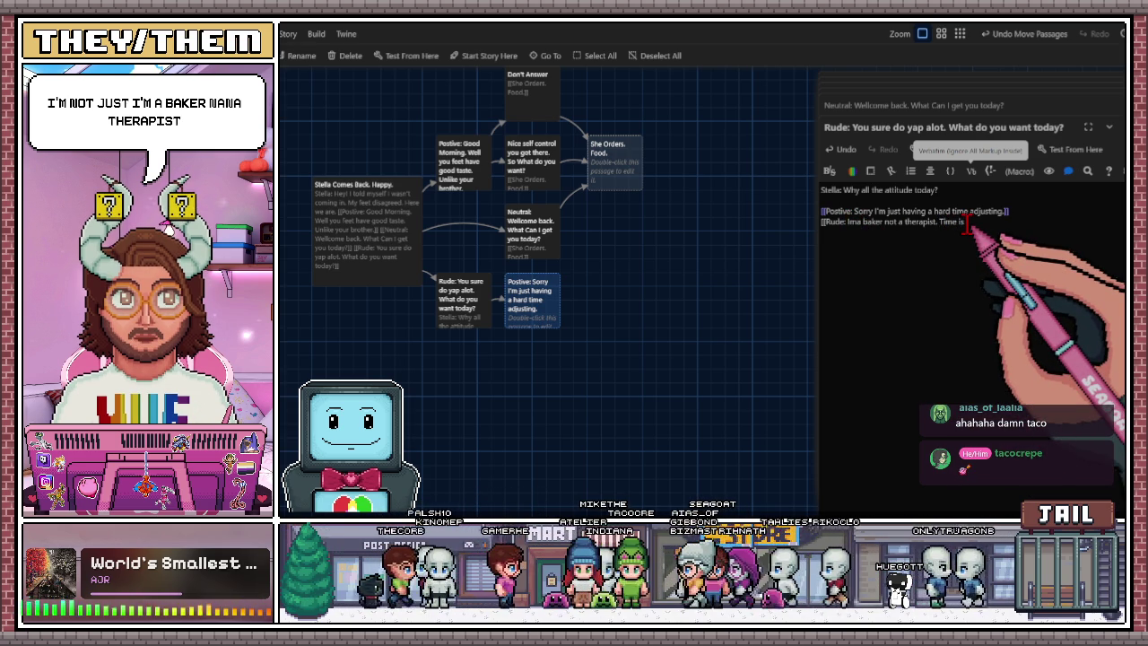
pyautogui.write('y.')
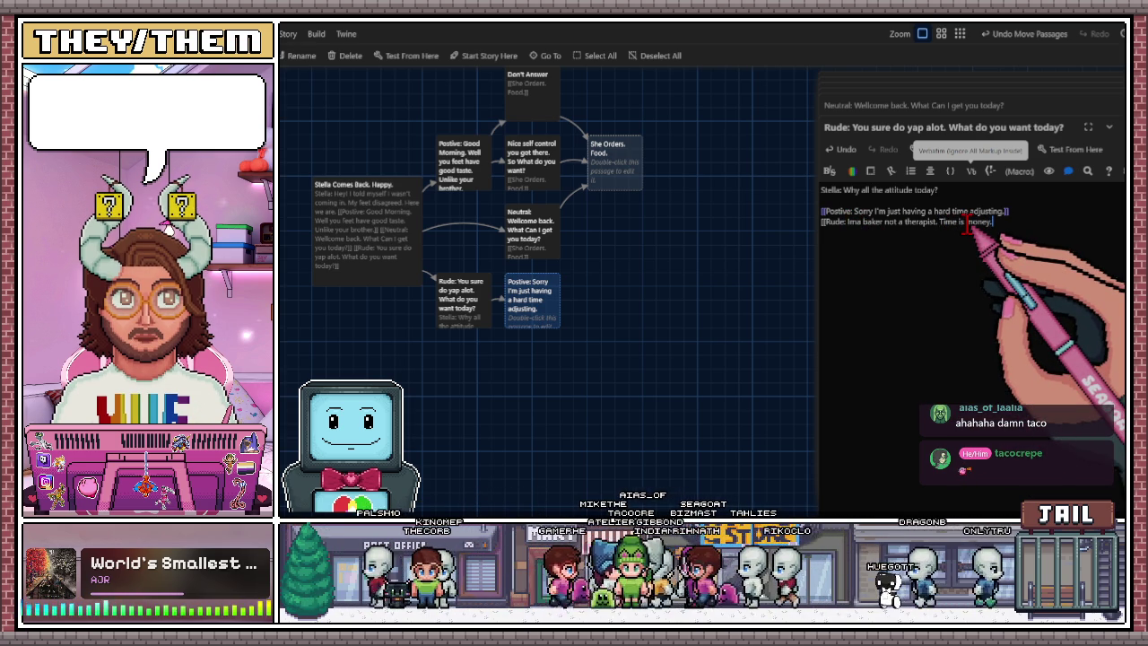
pyautogui.write(']]')
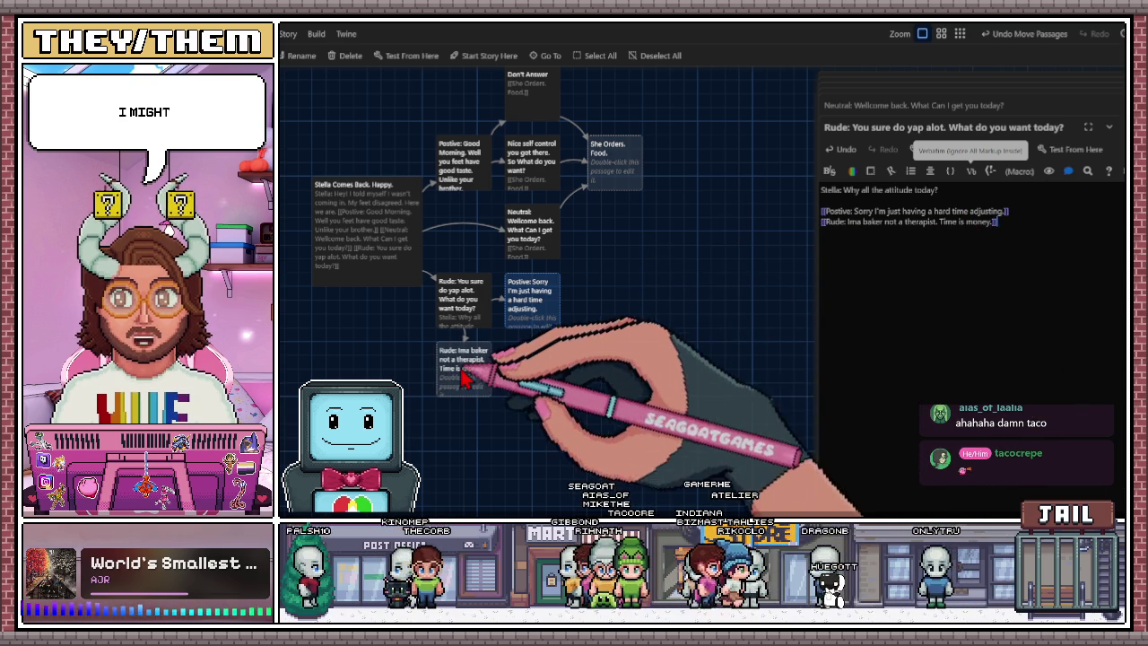
# Place the Ima baker passage under Positive and move 'Rude: You sure do yap alot' lower.
pyautogui.moveTo(448, 368); pyautogui.dragTo(517, 368)
pyautogui.moveTo(449, 320); pyautogui.dragTo(442, 355)
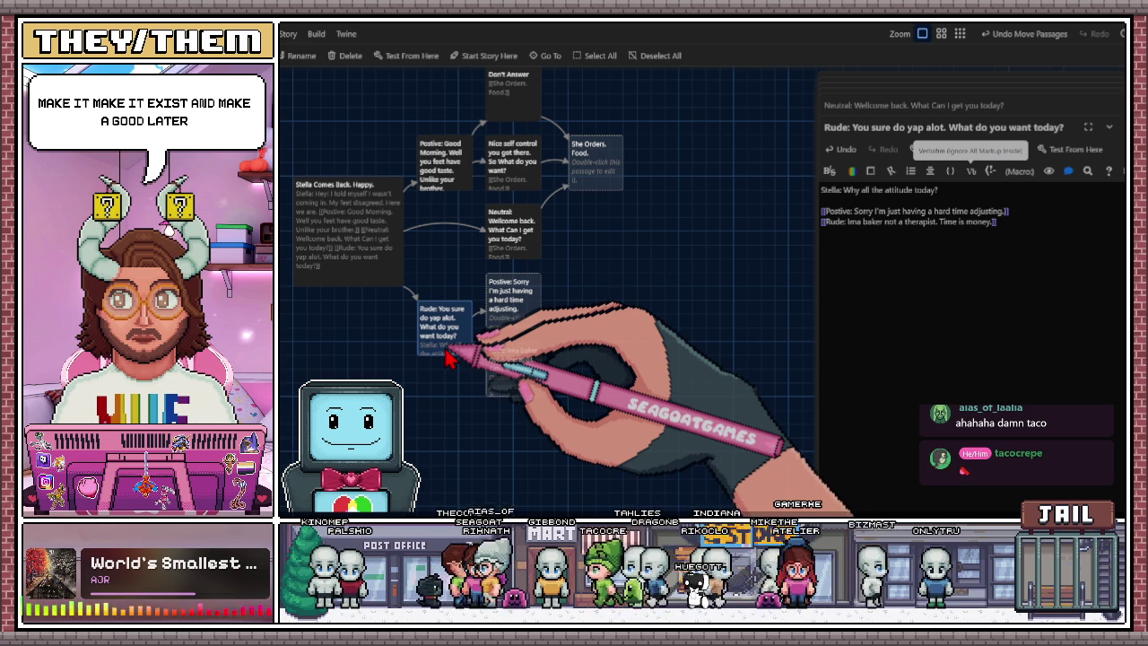
pyautogui.click(569, 308)
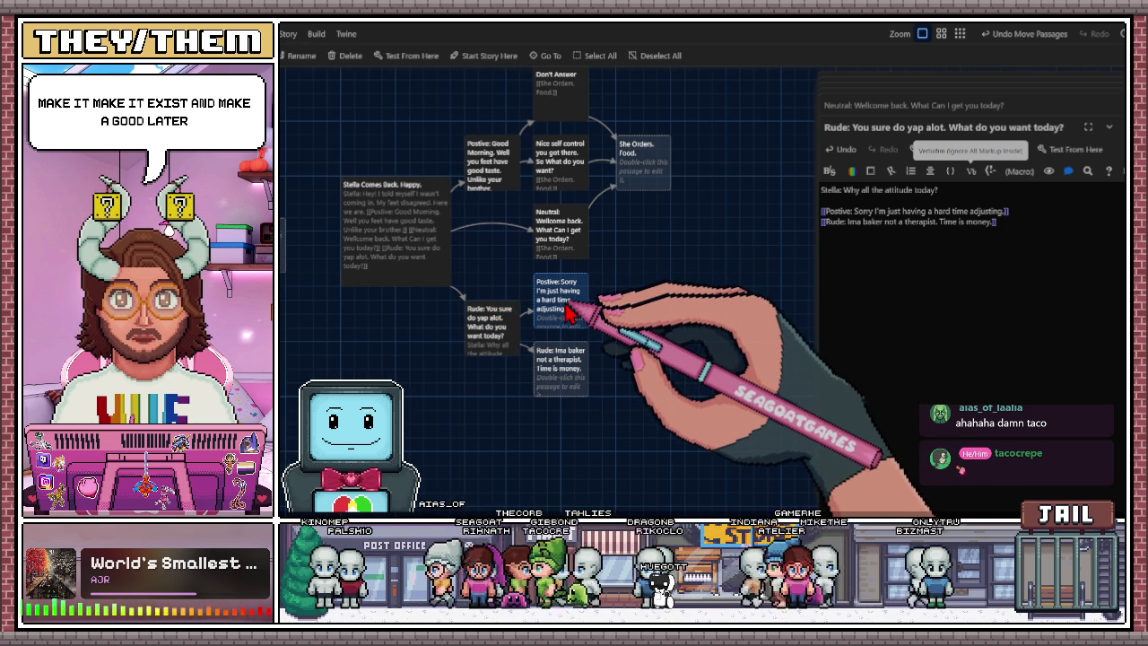
# Write Stella's reply 'Well if you ever need a ear, Stella's here for you hun.' and begin a Thank you link.
pyautogui.doubleClick(580, 305)
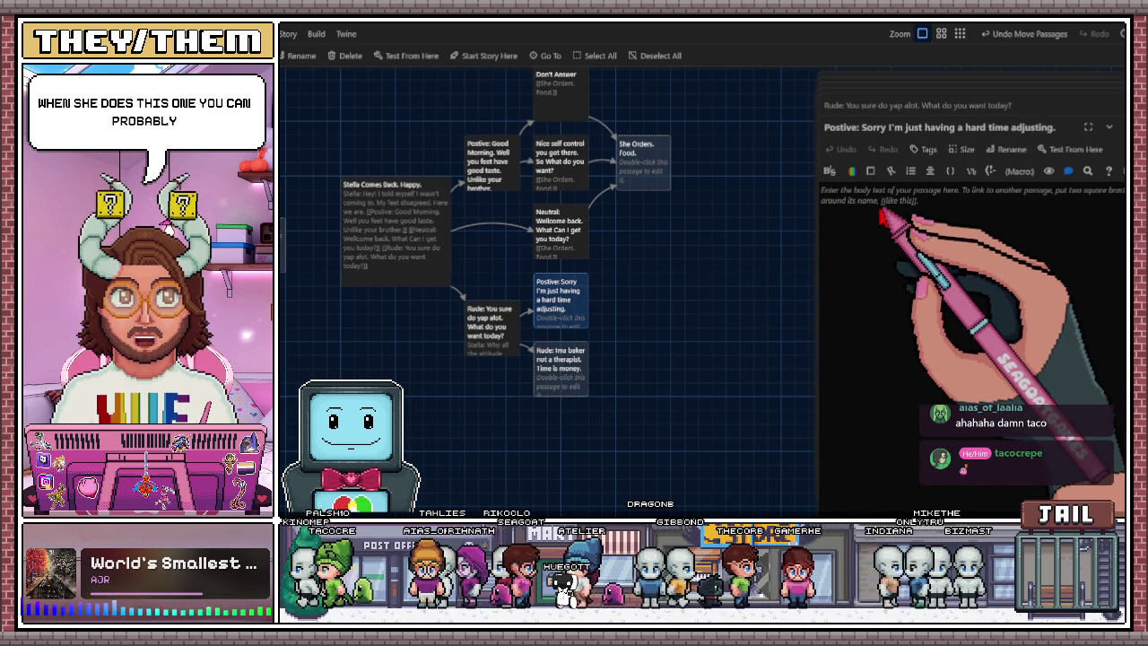
pyautogui.write('Stella: Tell')
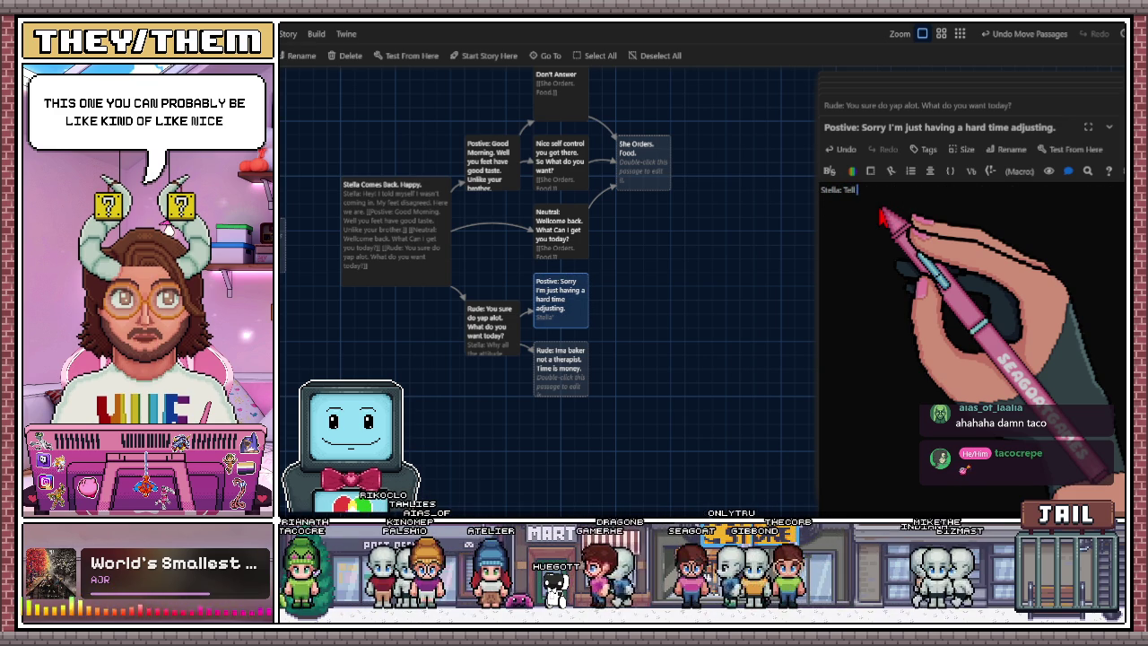
pyautogui.press('BackSpace')
pyautogui.press('BackSpace')
pyautogui.write('Wil')
pyautogui.press('BackSpace')
pyautogui.press('BackSpace')
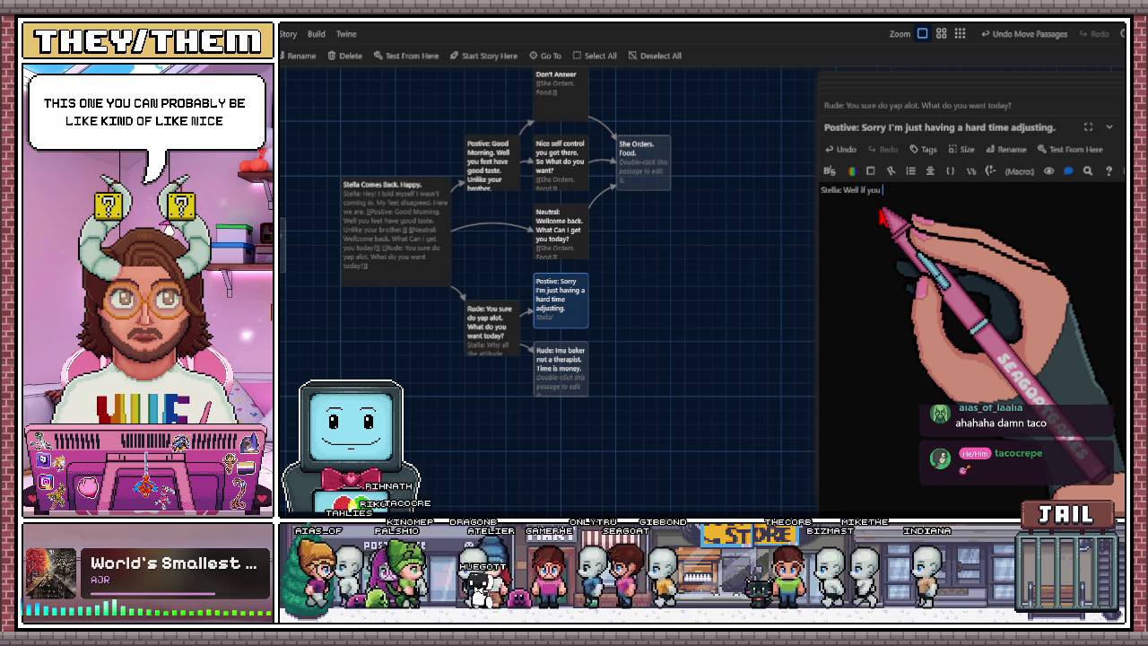
pyautogui.write('he')
pyautogui.press('BackSpace')
pyautogui.press('BackSpace')
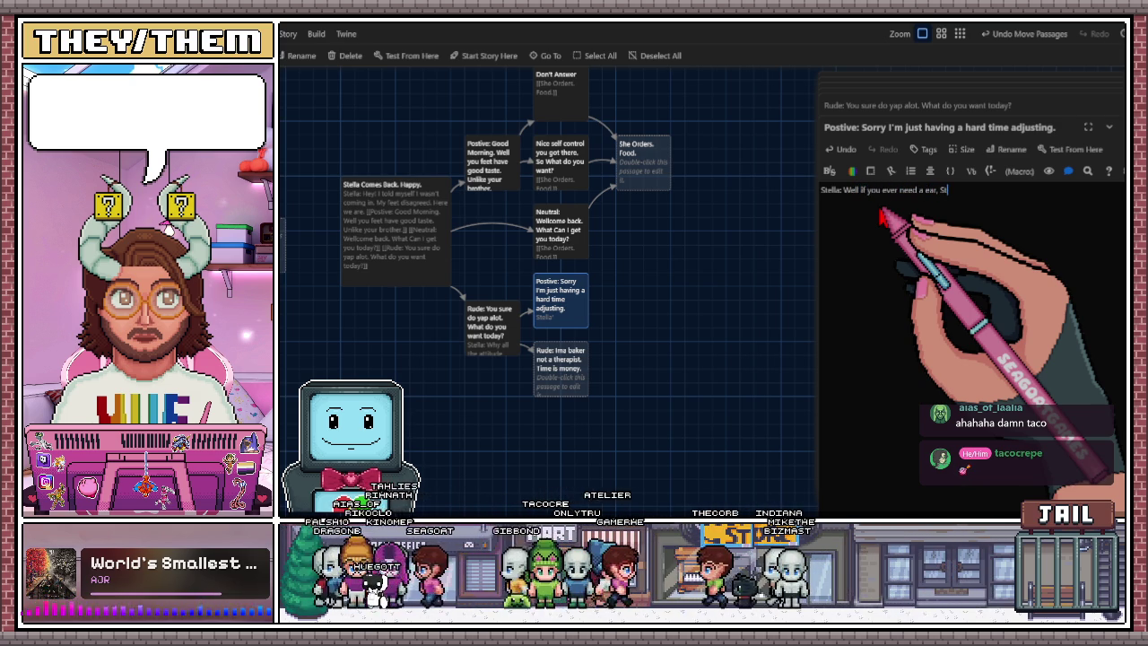
pyautogui.write("ella's here for you hun.")
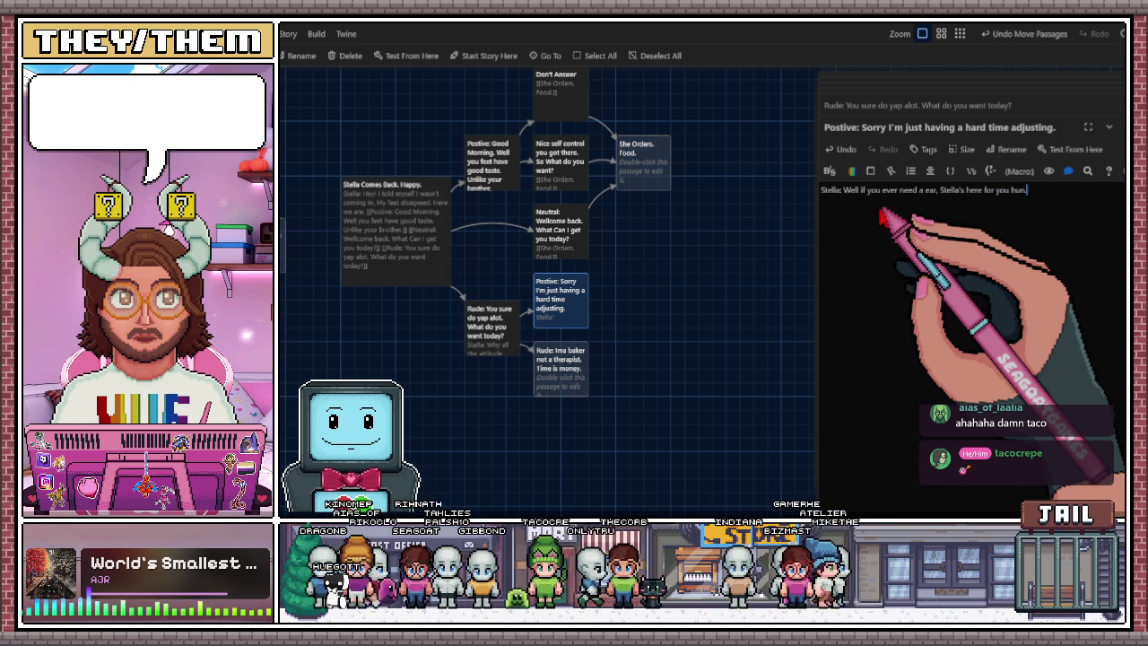
pyautogui.press('Return')
pyautogui.write('[[')
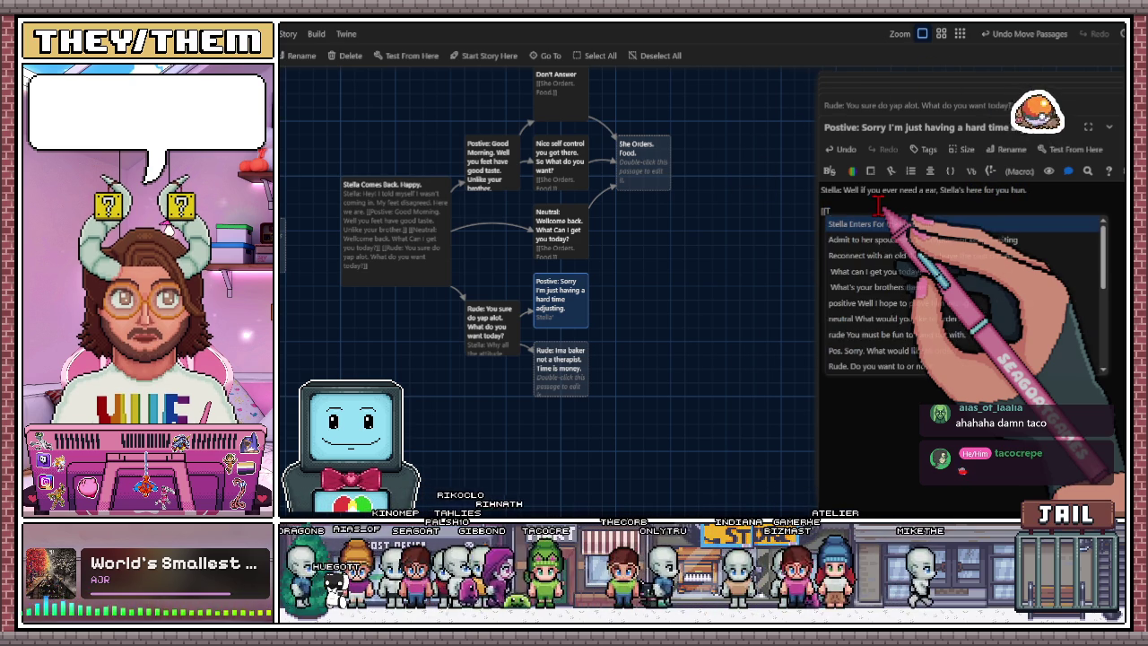
pyautogui.write('Thank you. Wh')
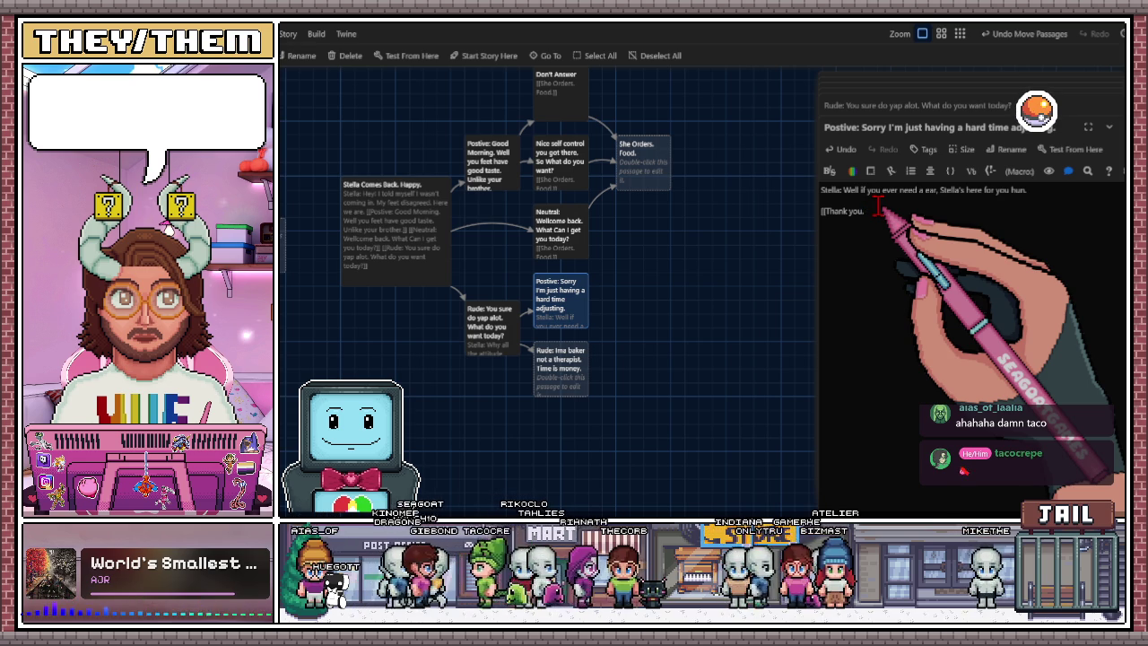
pyautogui.write('at can I get you today')
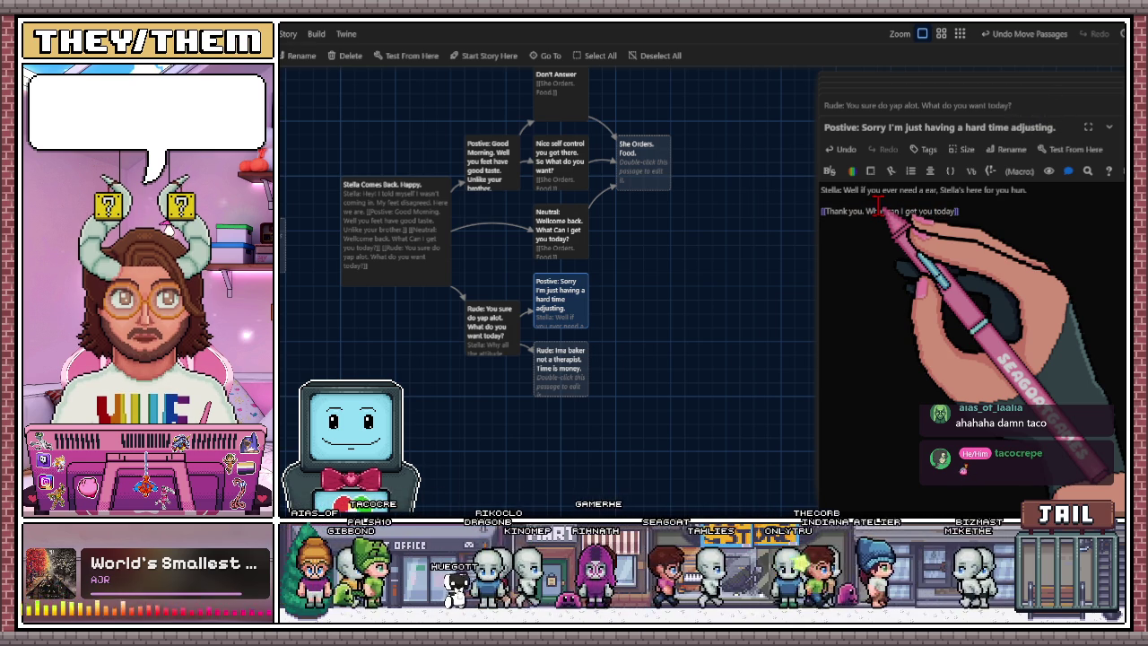
# Add a second link line starting 'I misjudged you.' in the Positive: Sorry passage.
pyautogui.press('Return')
pyautogui.write('[[')
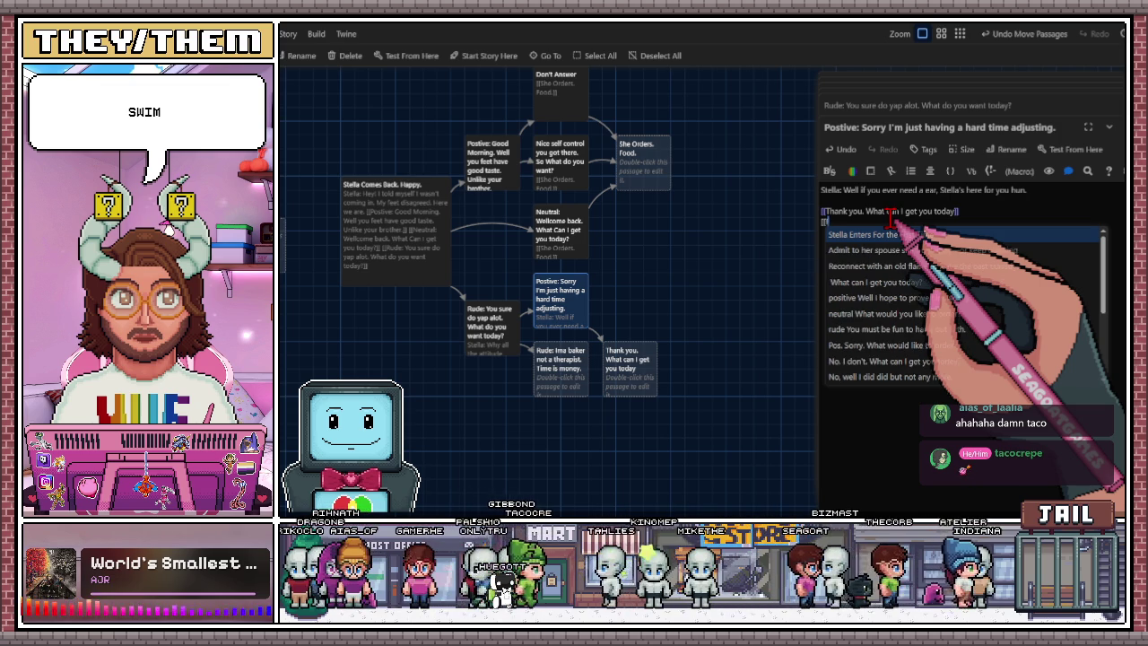
pyautogui.write('P')
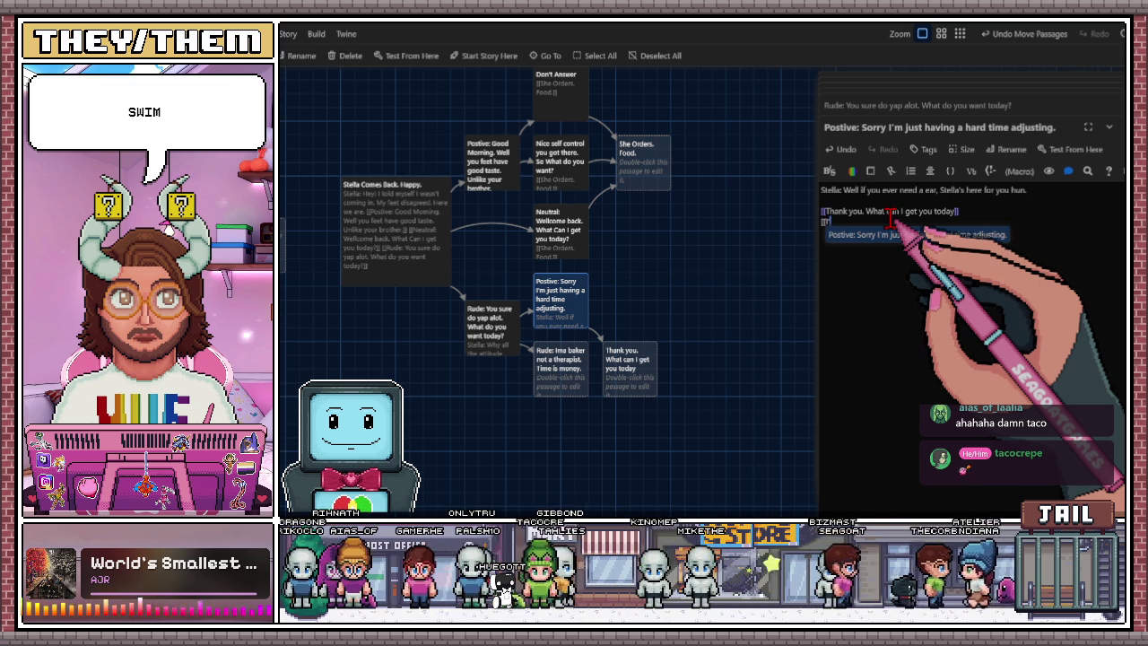
pyautogui.press('BackSpace')
pyautogui.press('Escape')
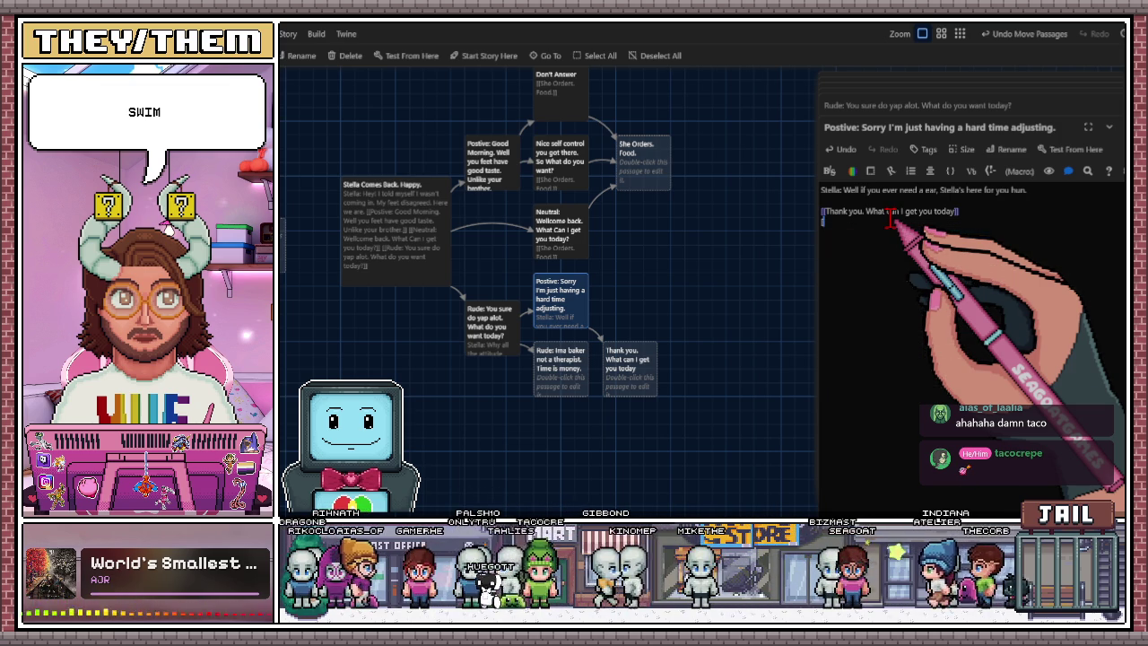
pyautogui.write('[[')
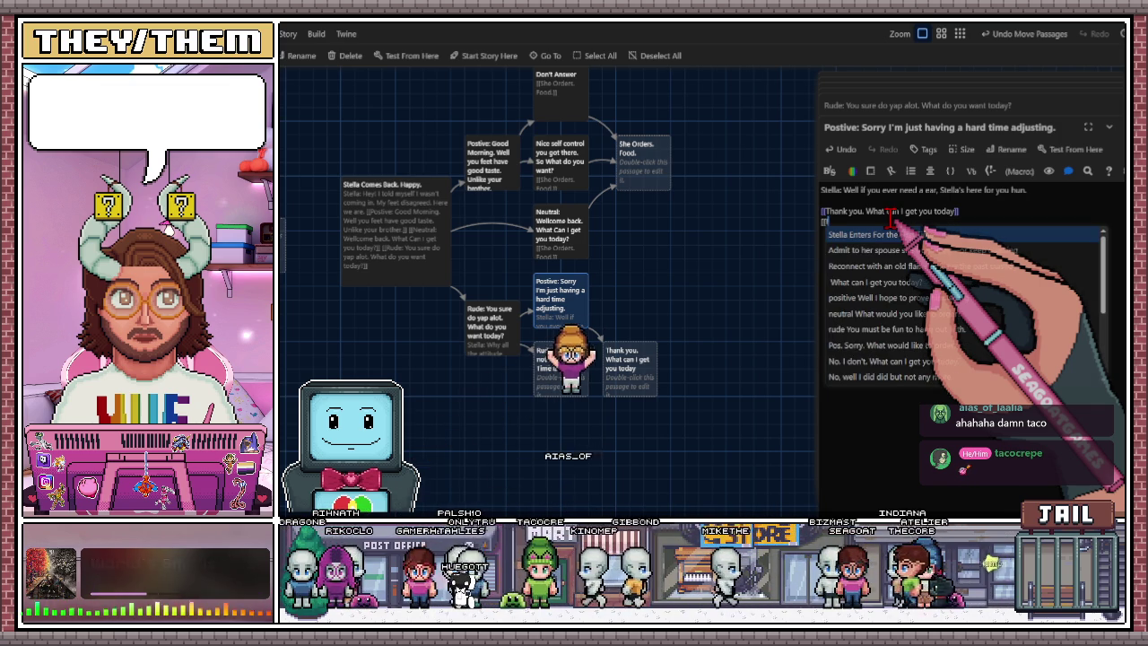
pyautogui.write('P')
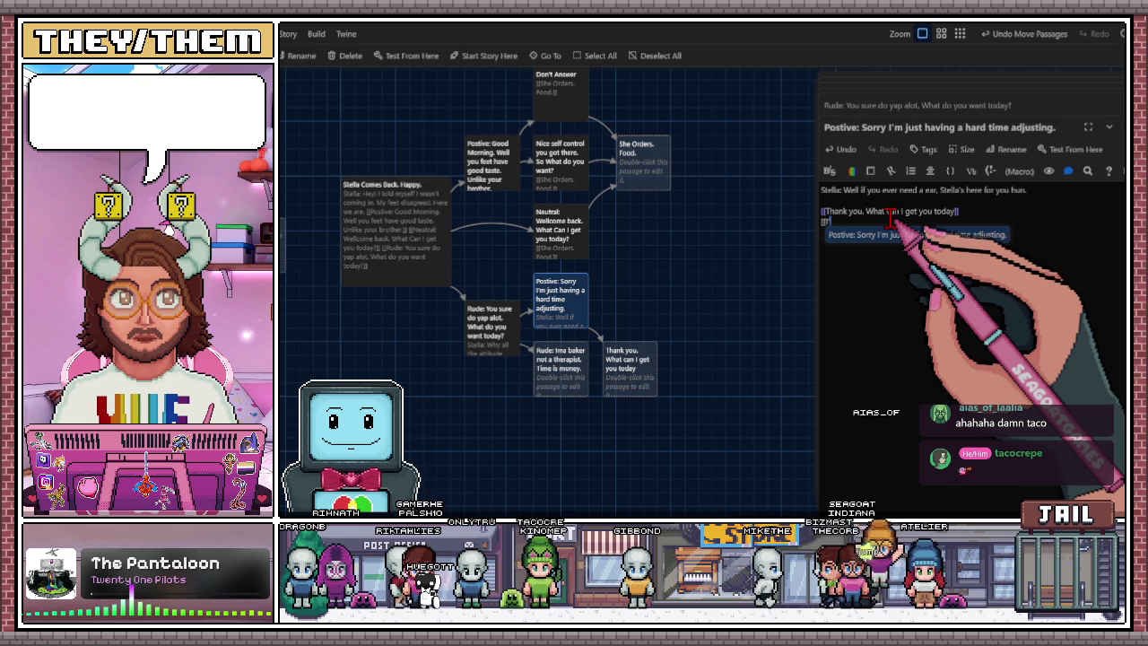
pyautogui.write("I'll")
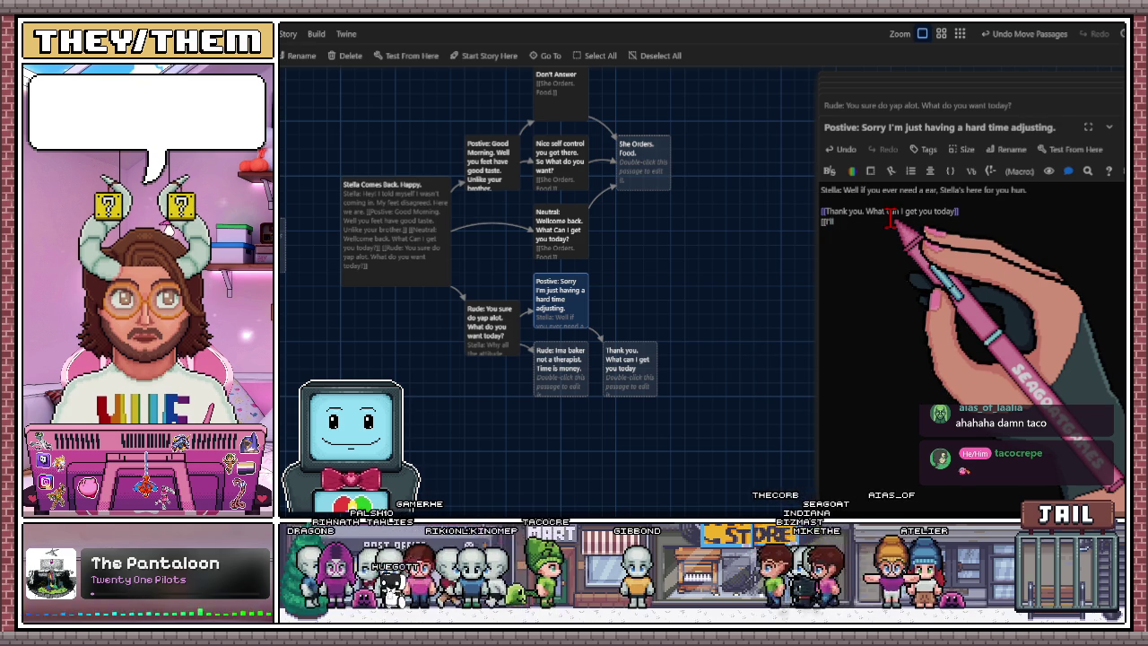
pyautogui.write(' try not to ')
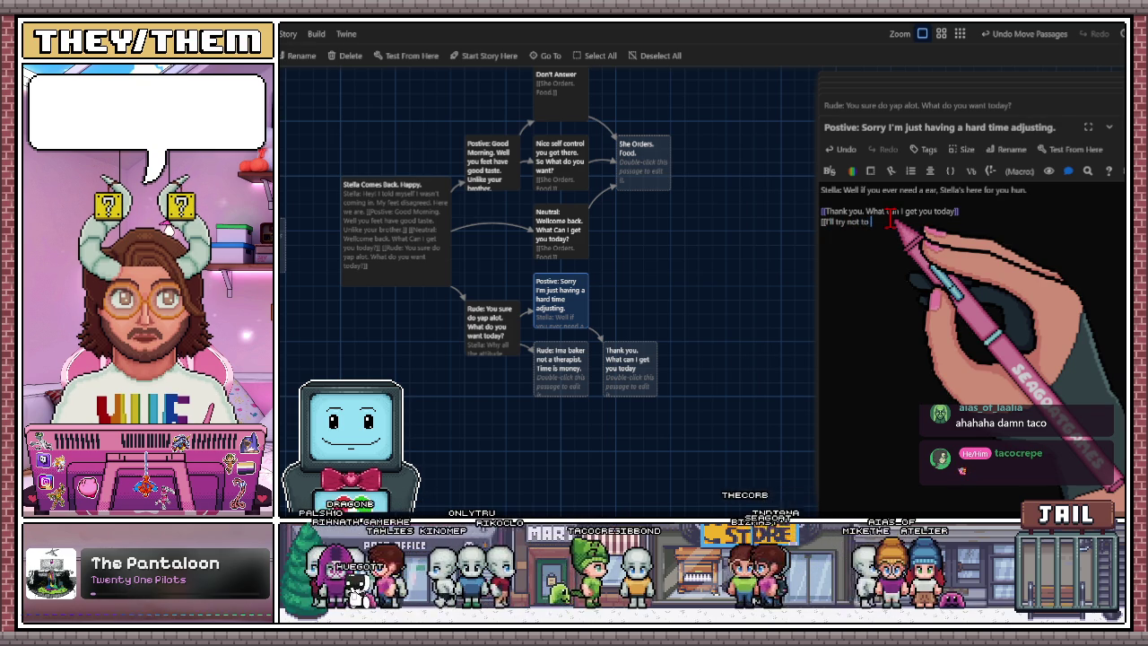
pyautogui.write('ta')
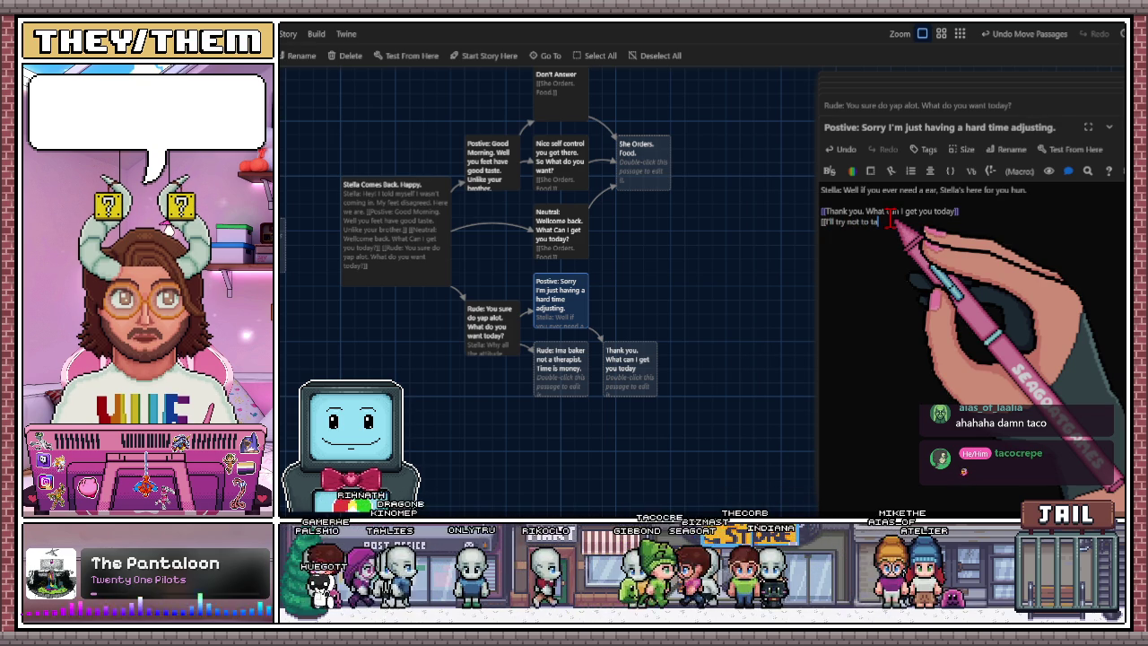
pyautogui.write('ke on')
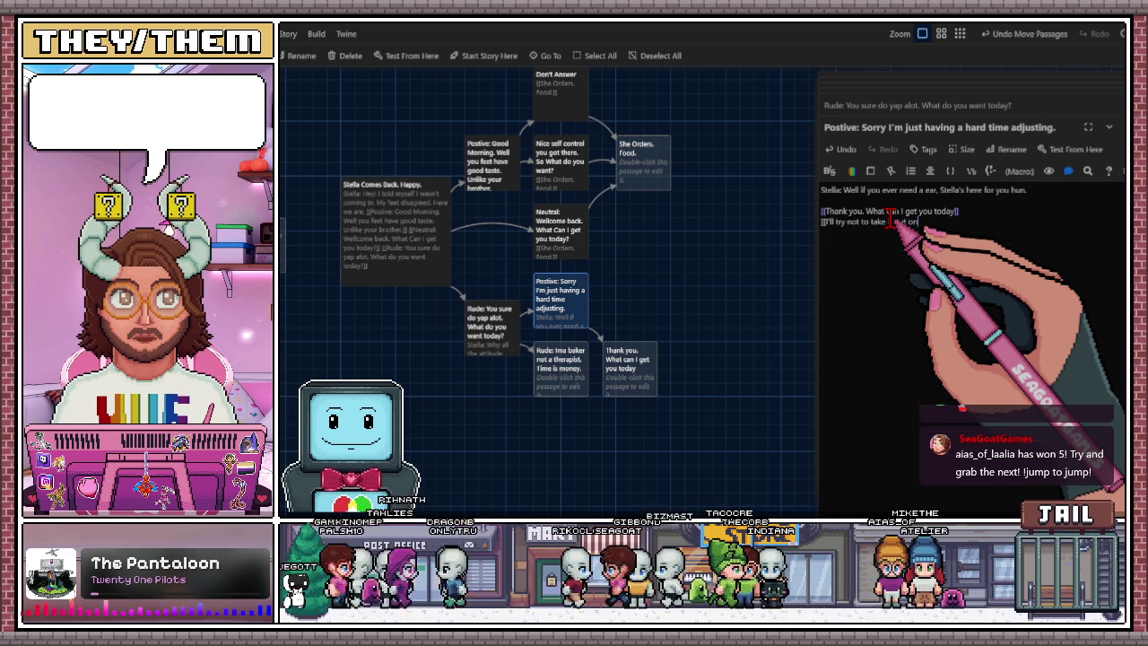
pyautogui.press('BackSpace')
pyautogui.press('BackSpace')
pyautogui.press('BackSpace')
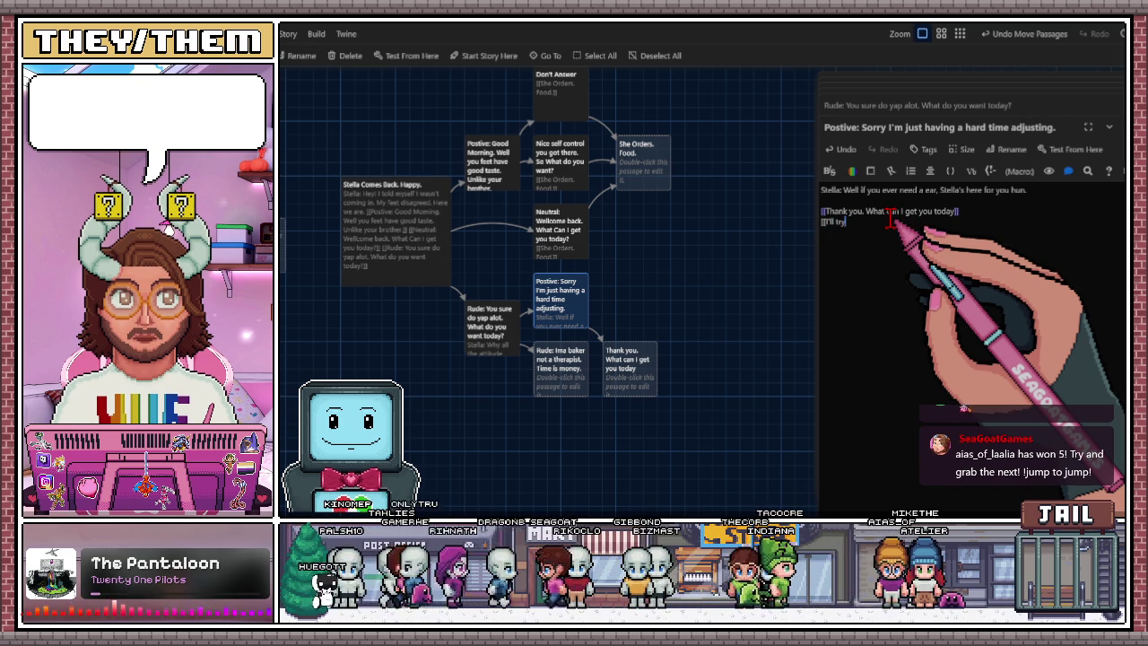
pyautogui.press('BackSpace')
pyautogui.press('BackSpace')
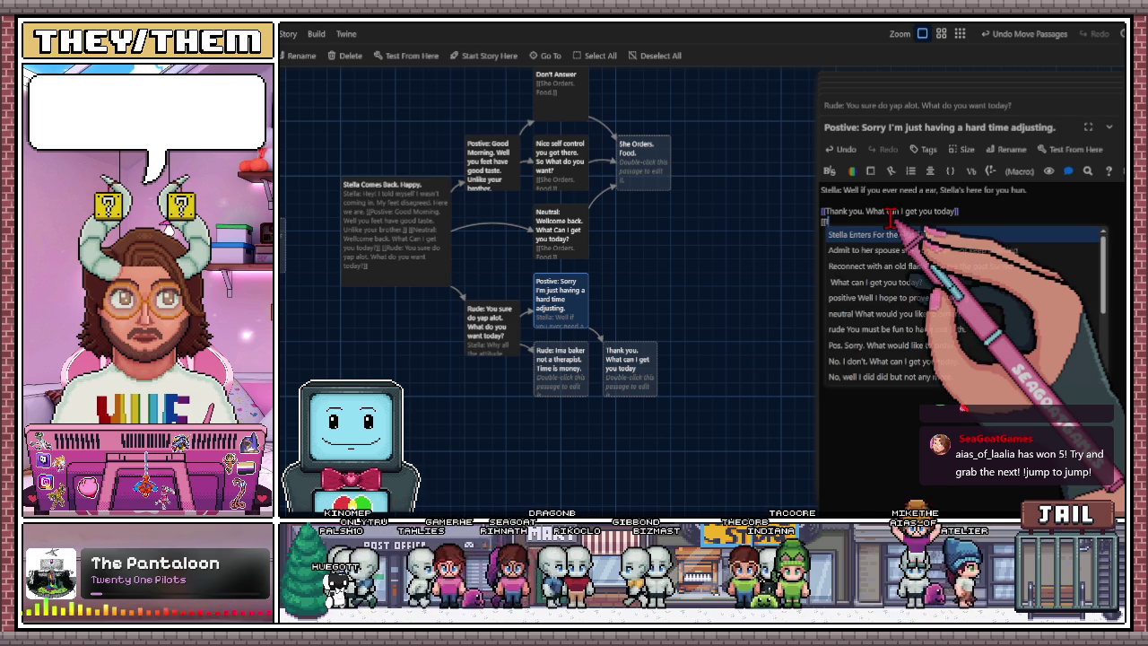
pyautogui.write('I misjudged y')
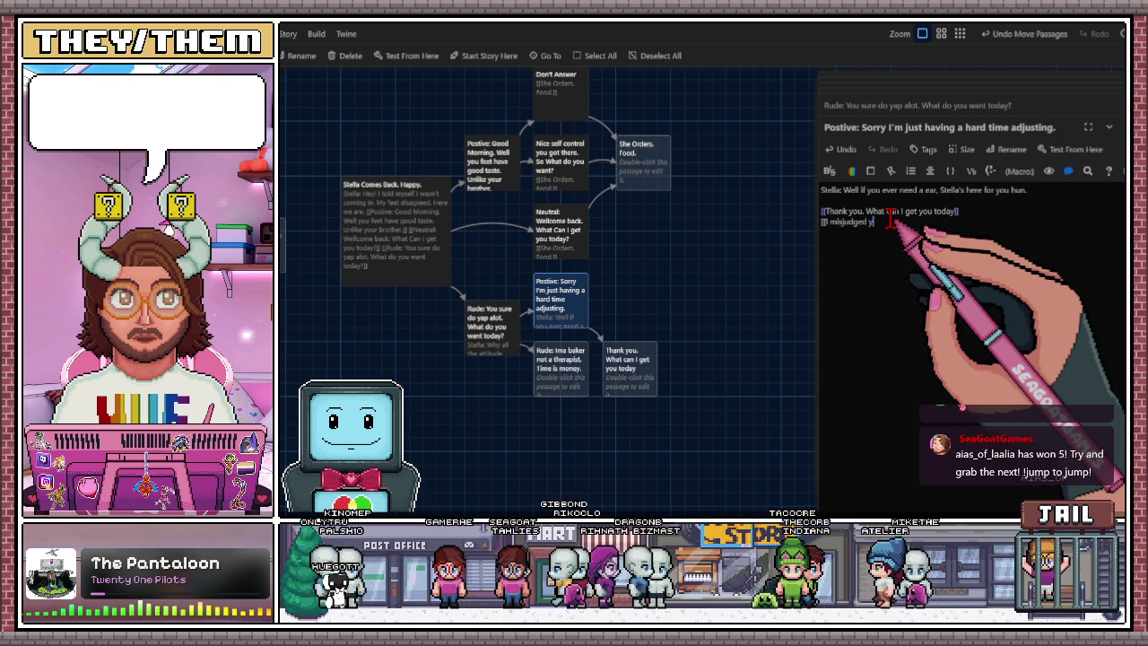
pyautogui.write('oue')
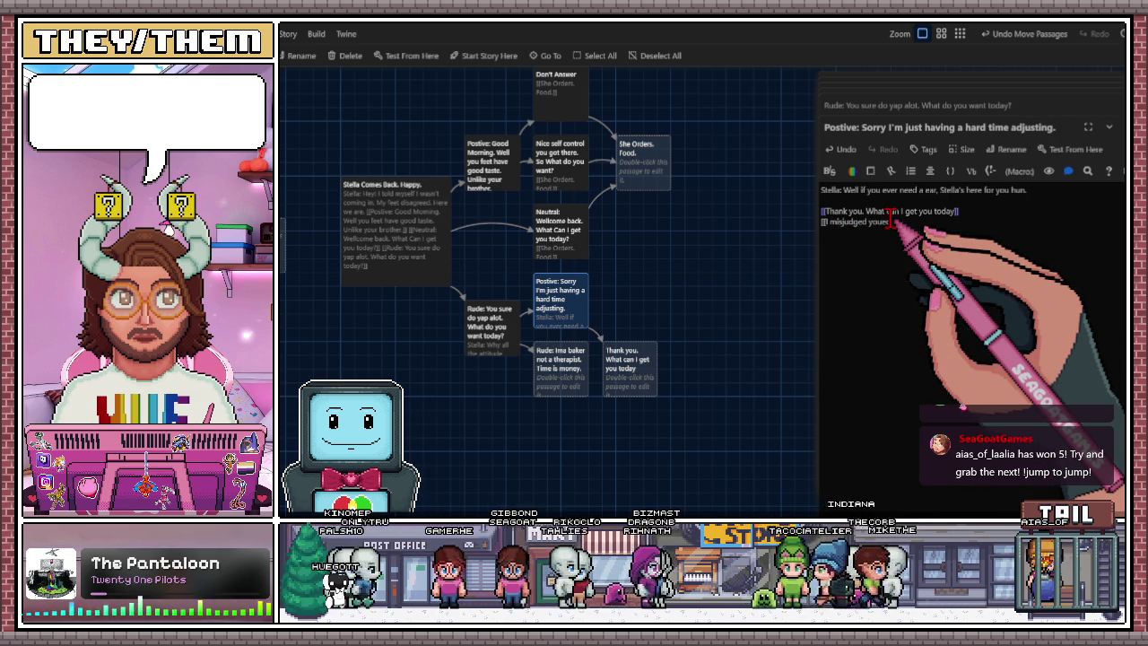
pyautogui.press('BackSpace')
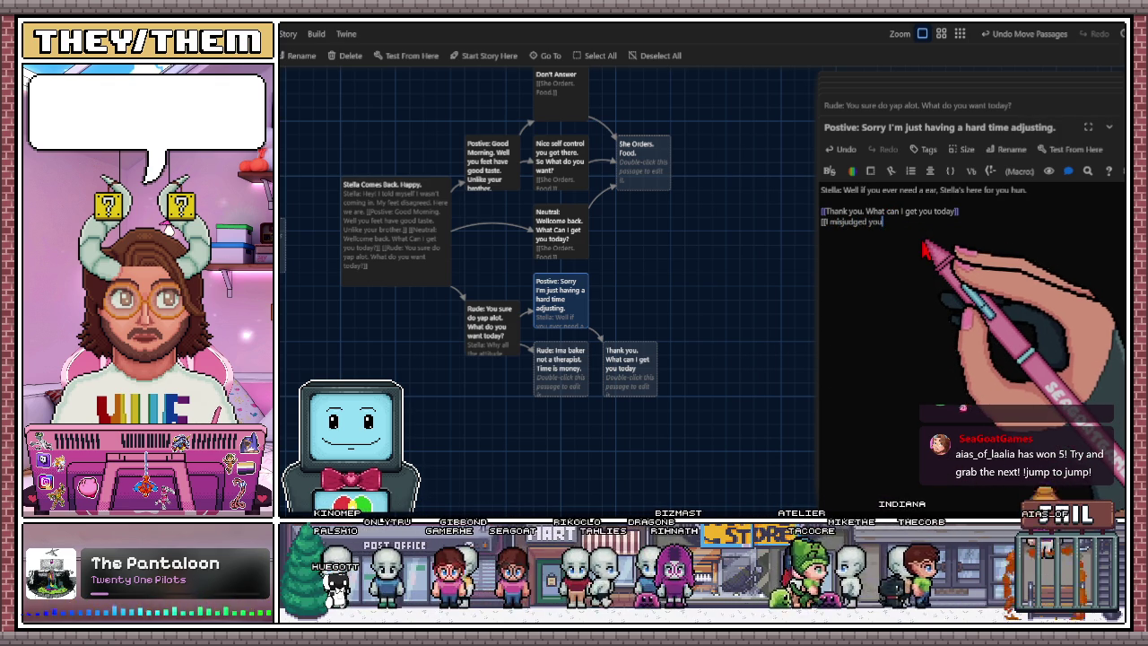
pyautogui.write('.')
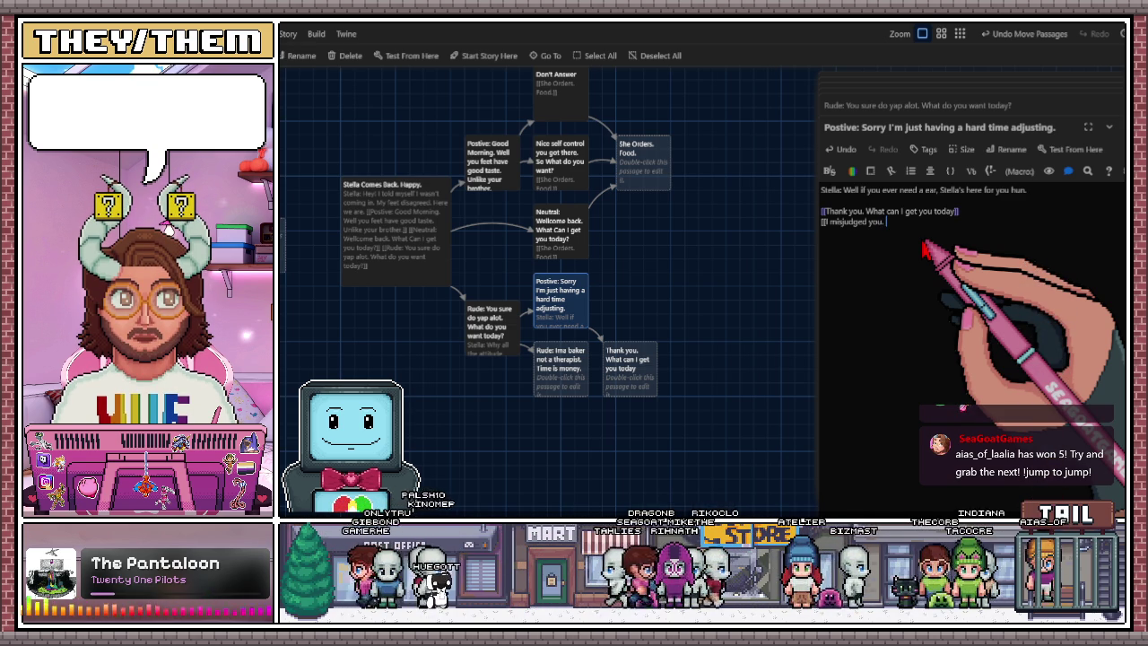
pyautogui.write(' Thanks.')
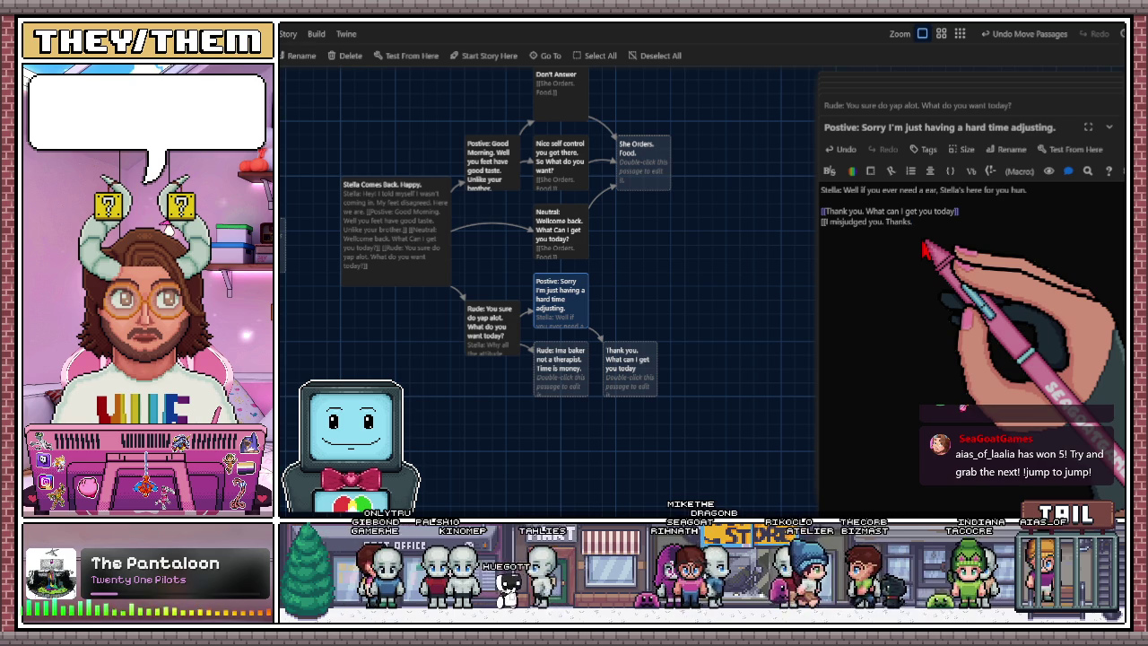
pyautogui.write(']]')
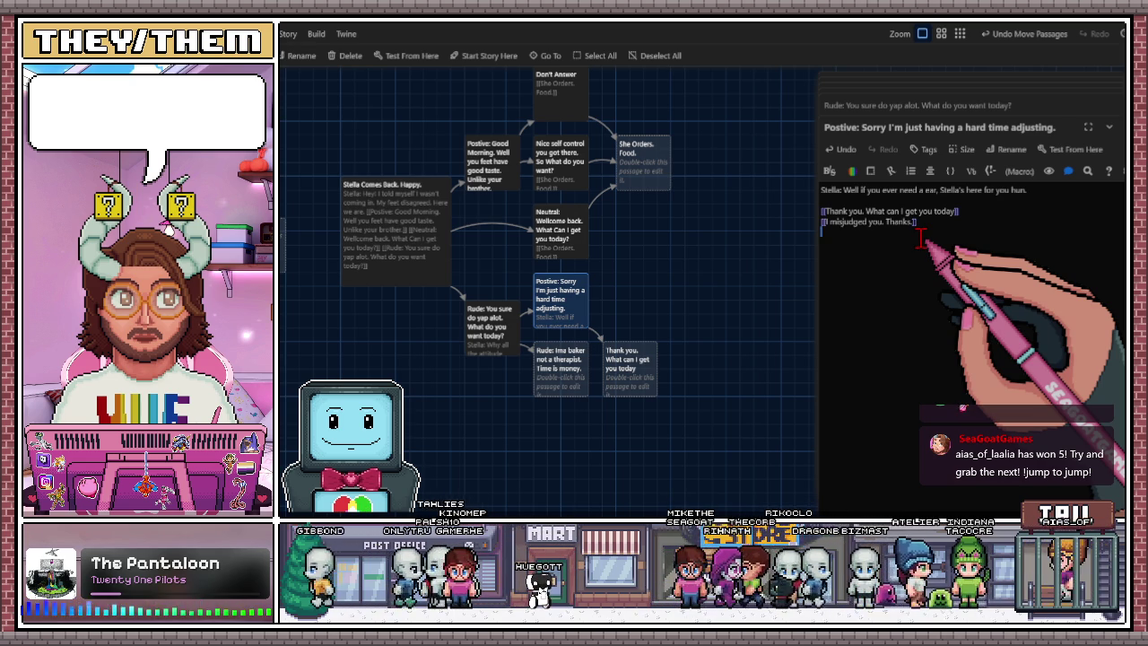
# Start a third link '[[Rude: I'm good. What can I get you]]' on a new line.
pyautogui.press('Return')
pyautogui.write('[[')
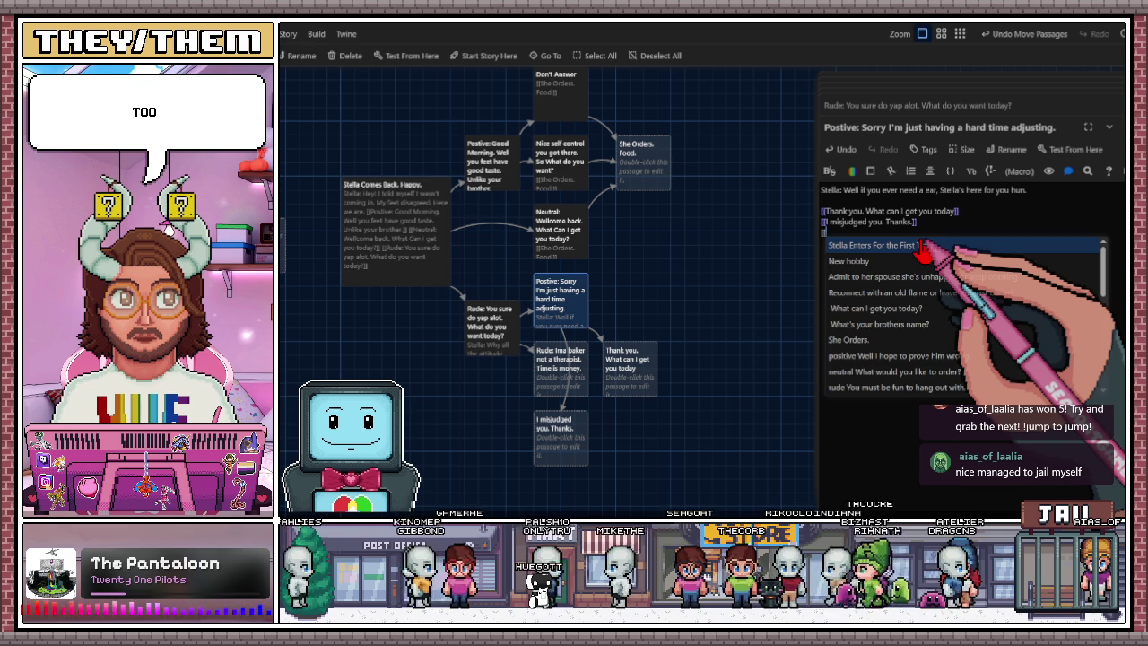
pyautogui.write('I think I')
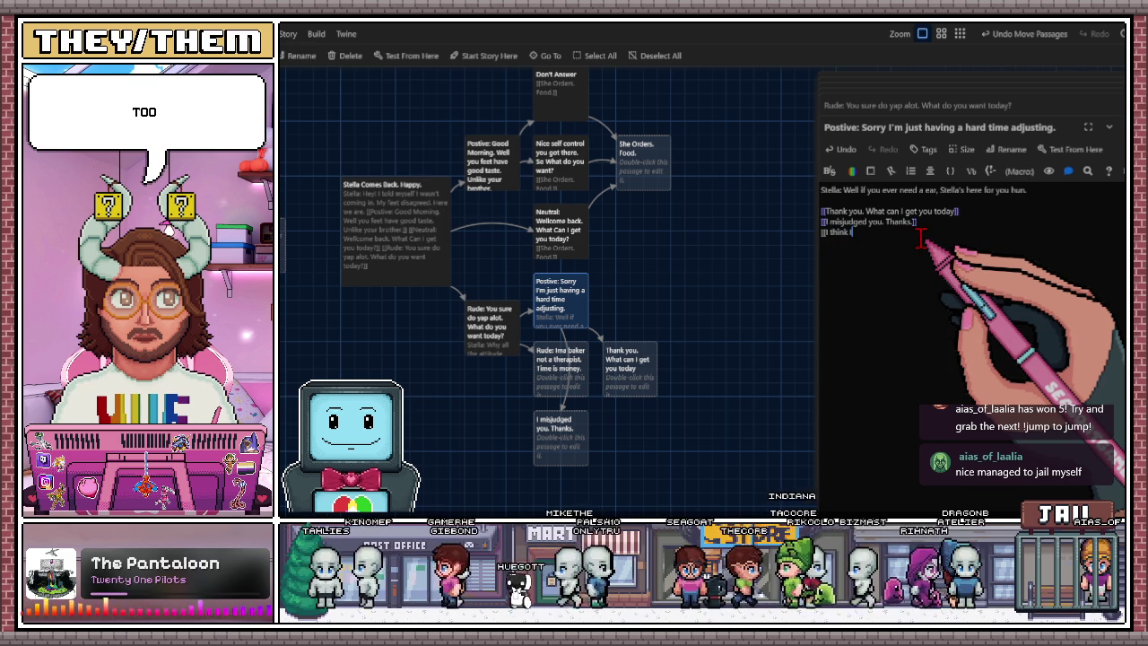
pyautogui.press('BackSpace')
pyautogui.press('BackSpace')
pyautogui.press('BackSpace')
pyautogui.press('BackSpace')
pyautogui.press('BackSpace')
pyautogui.press('BackSpace')
pyautogui.write('Rude')
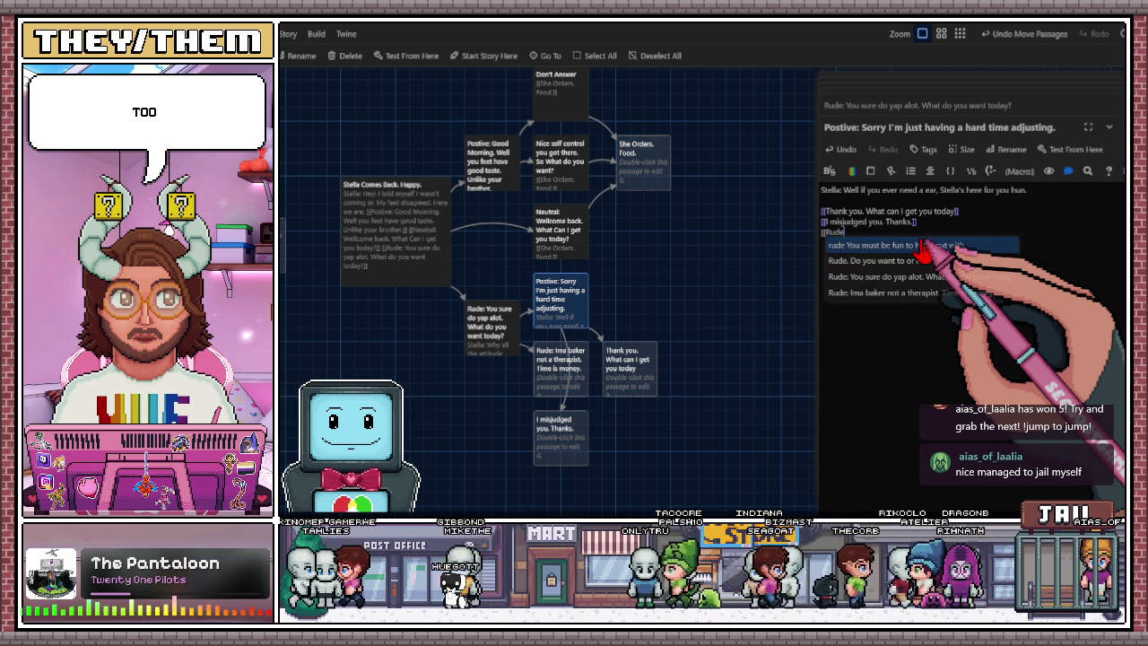
pyautogui.write(": I'm good. What can I get you")
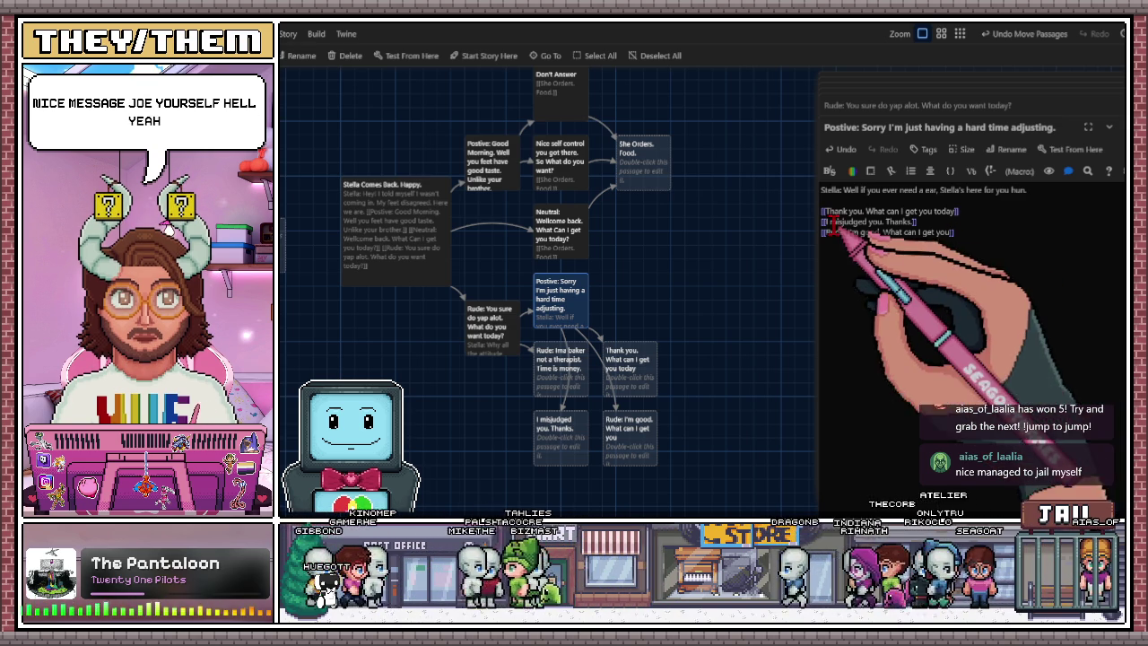
# Rewrite the apology link to offer 'As an apology, how about I get you an order on the house?'.
pyautogui.click(922, 225)
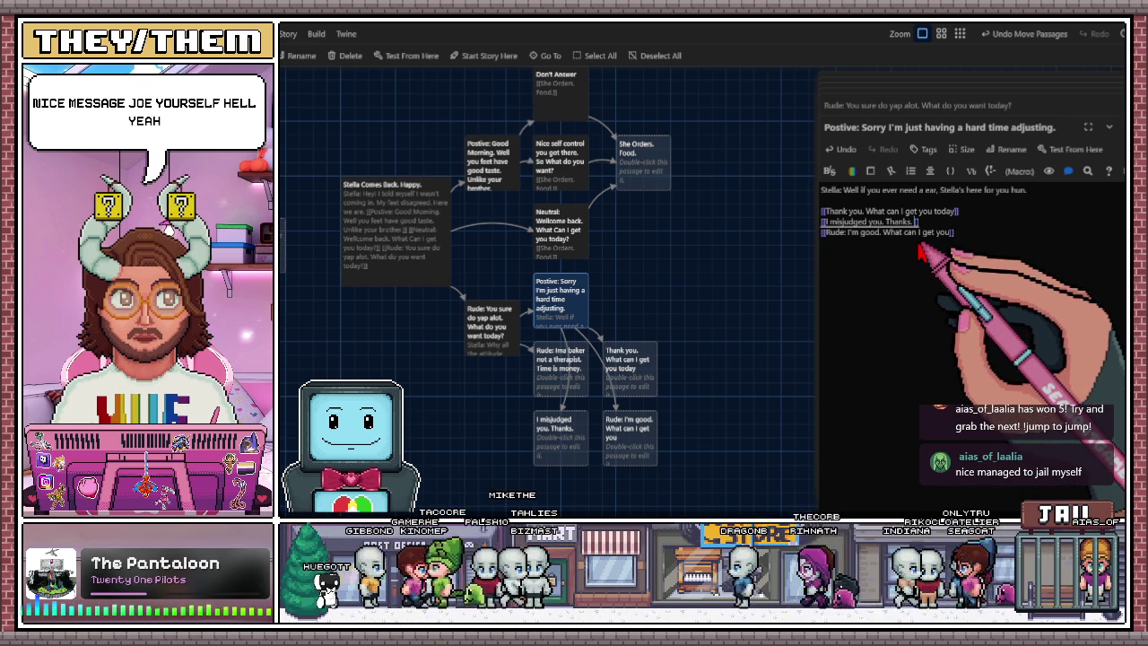
pyautogui.write('How about I get you an order on on the house?')
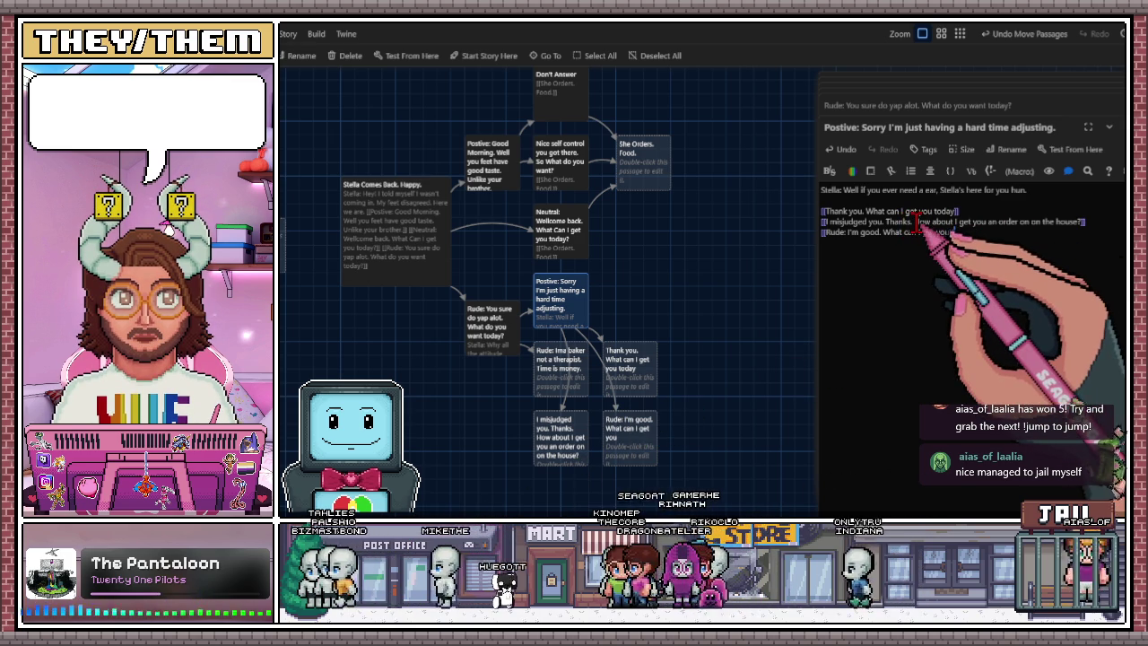
pyautogui.moveTo(887, 222); pyautogui.dragTo(914, 222)
pyautogui.press('BackSpace')
pyautogui.write('s an')
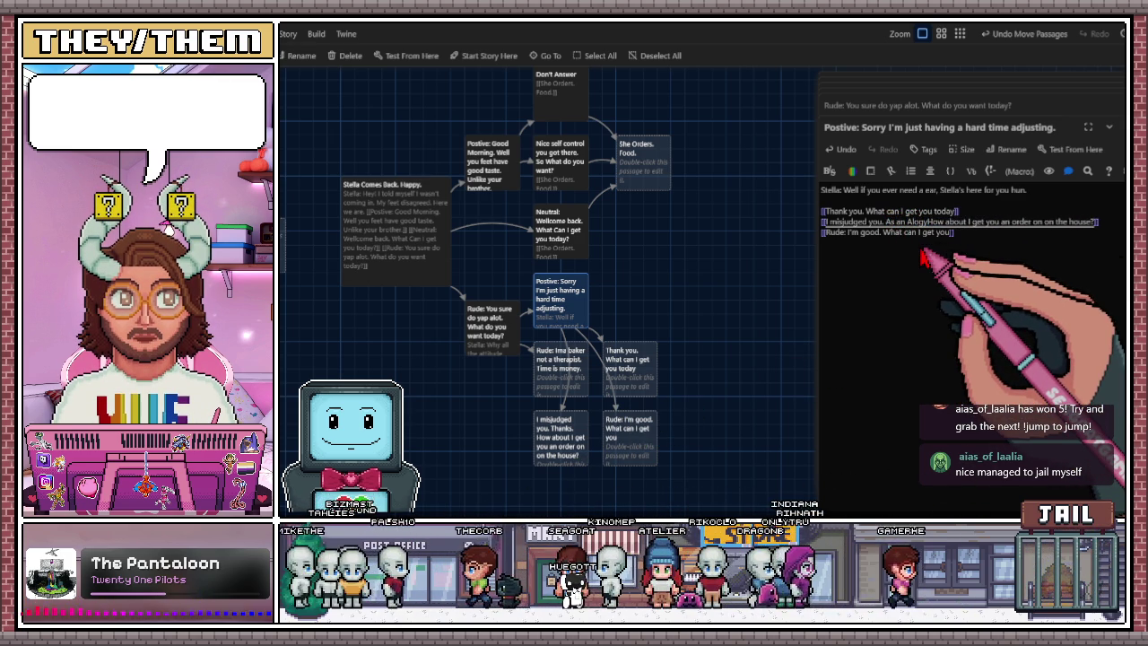
pyautogui.press('BackSpace')
pyautogui.press('BackSpace')
pyautogui.press('BackSpace')
pyautogui.write('polo')
pyautogui.press('BackSpace')
pyautogui.press('BackSpace')
pyautogui.press('BackSpace')
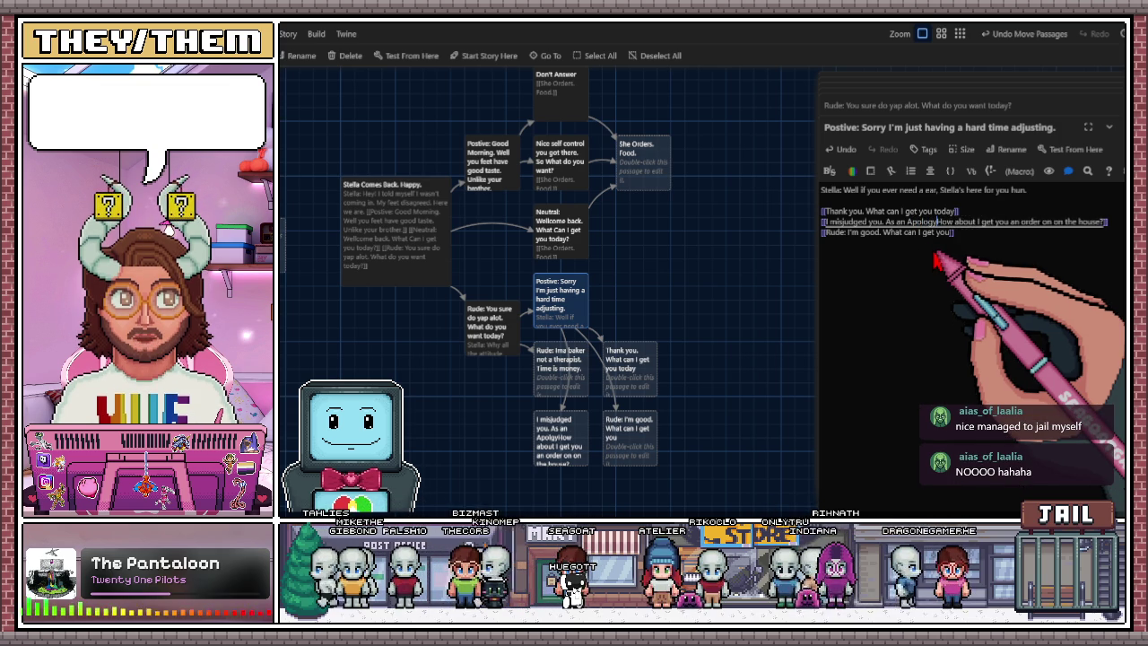
pyautogui.press('BackSpace')
pyautogui.write('apology')
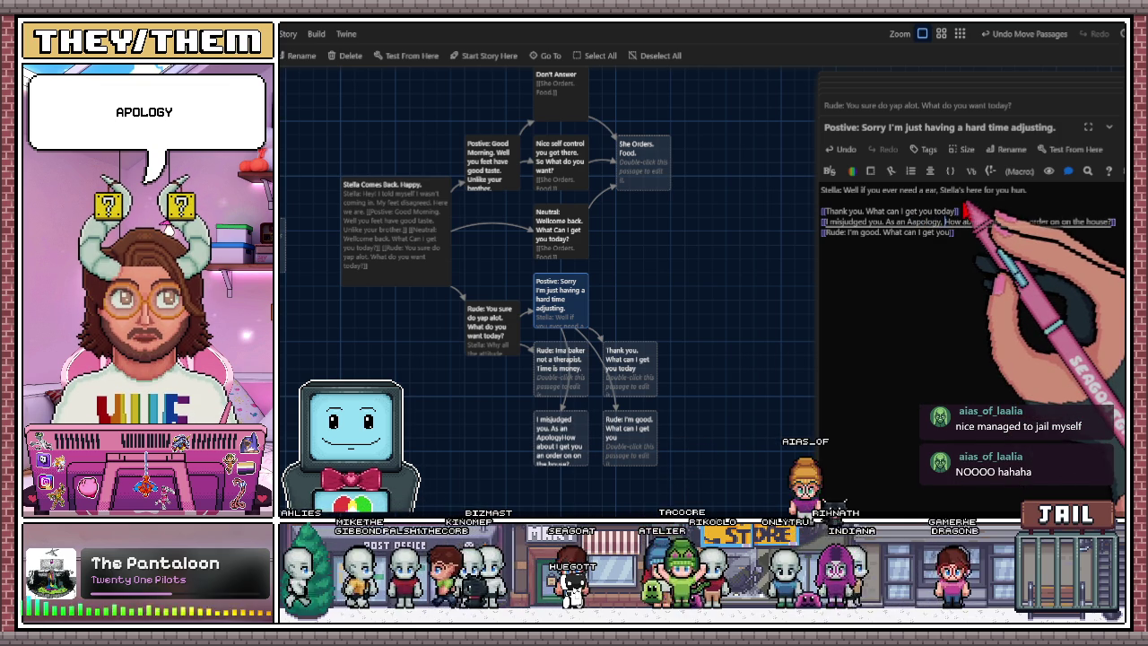
pyautogui.press('Delete')
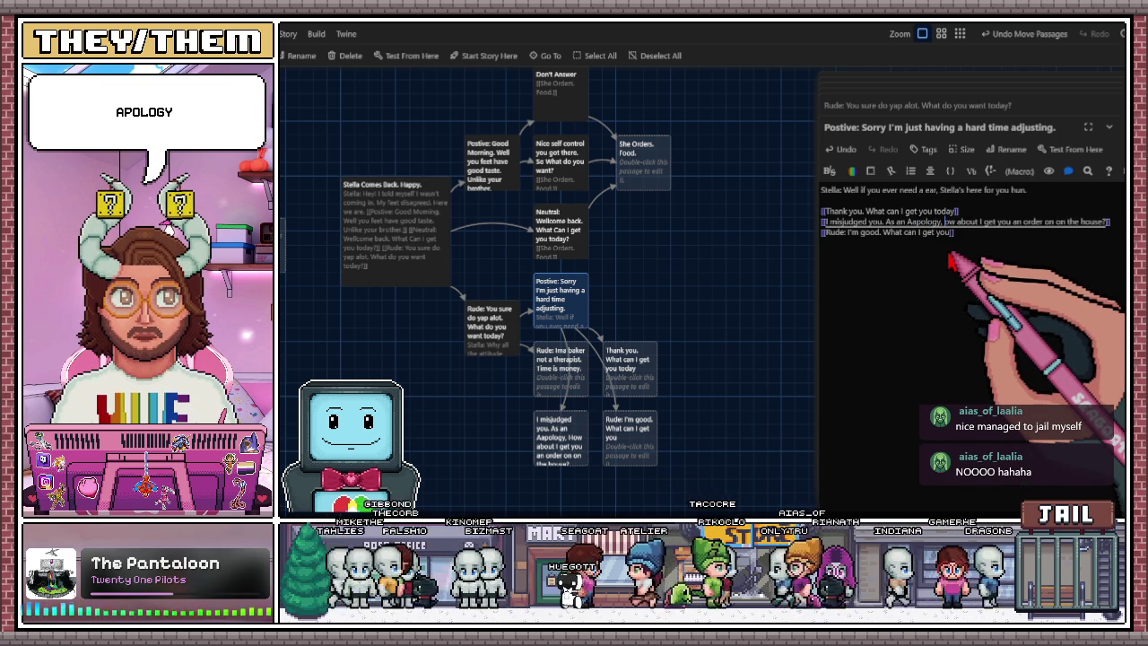
# Arrange Thank you, both Rude passages and Positive: Sorry into a tidy column on the map.
pyautogui.write('h')
pyautogui.moveTo(630, 368); pyautogui.dragTo(655, 287)
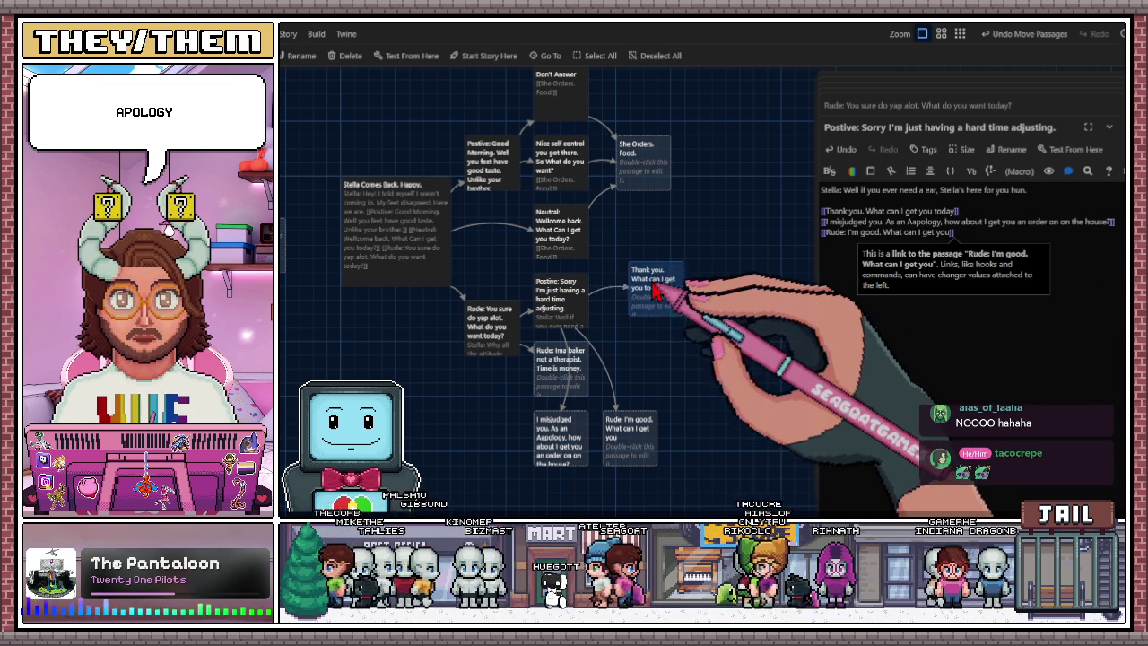
pyautogui.moveTo(487, 345); pyautogui.dragTo(472, 413)
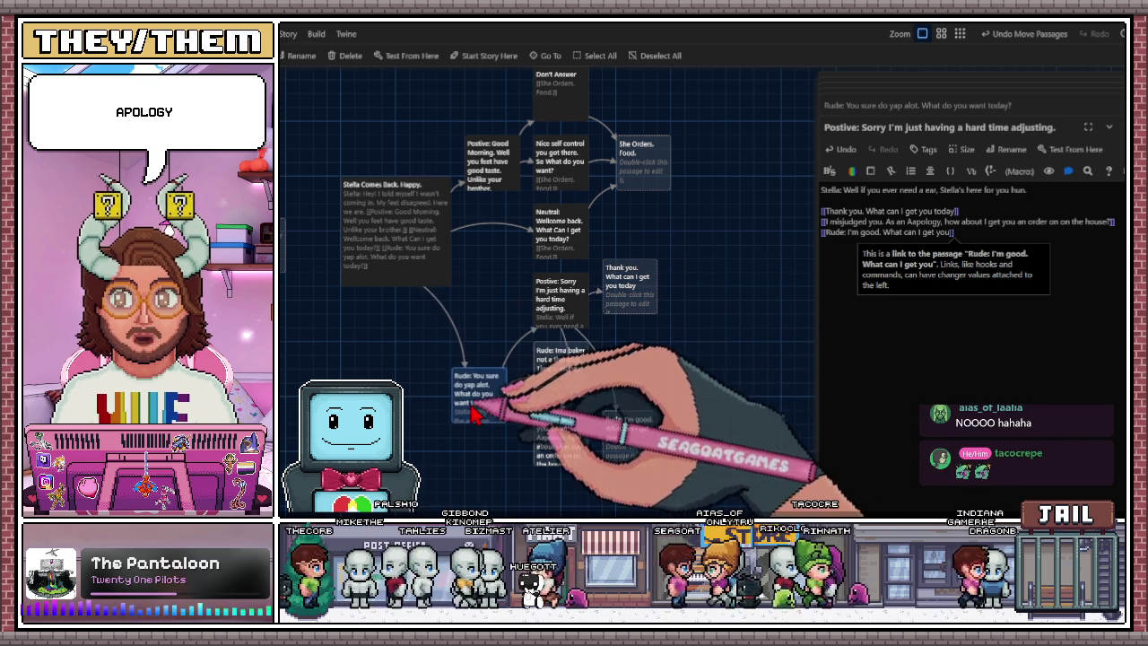
pyautogui.moveTo(542, 354)
pyautogui.mouseDown()
pyautogui.moveTo(531, 411)
pyautogui.moveTo(628, 363)
pyautogui.mouseUp()
pyautogui.moveTo(556, 321); pyautogui.dragTo(543, 362)
pyautogui.moveTo(646, 372); pyautogui.dragTo(641, 359)
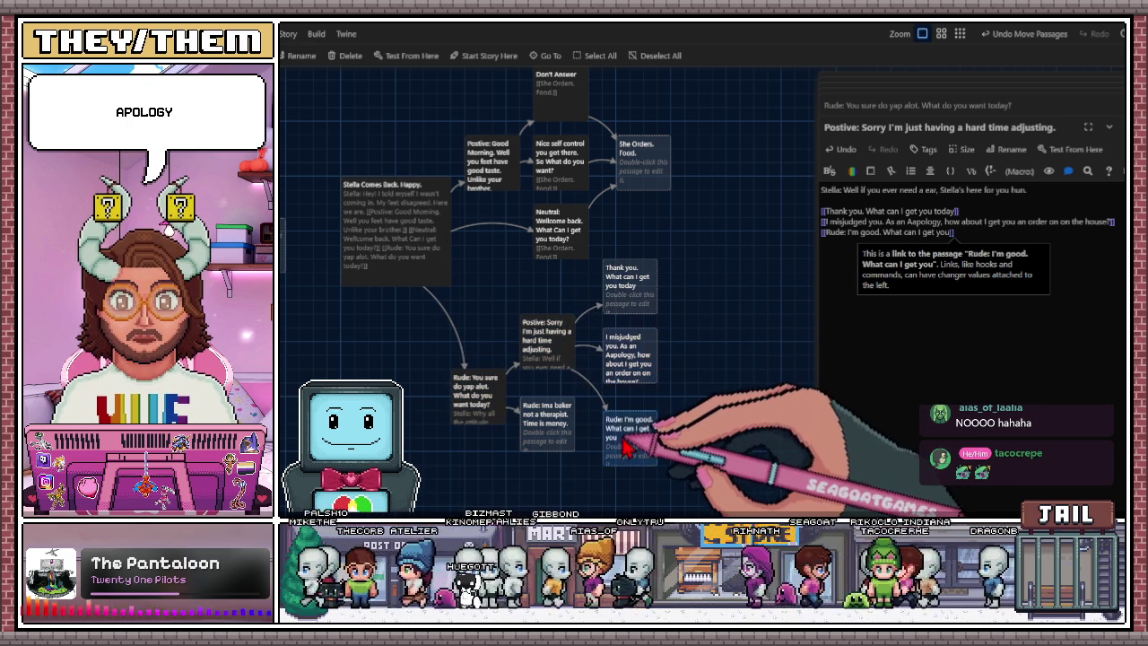
pyautogui.scroll(-2, 633, 437)
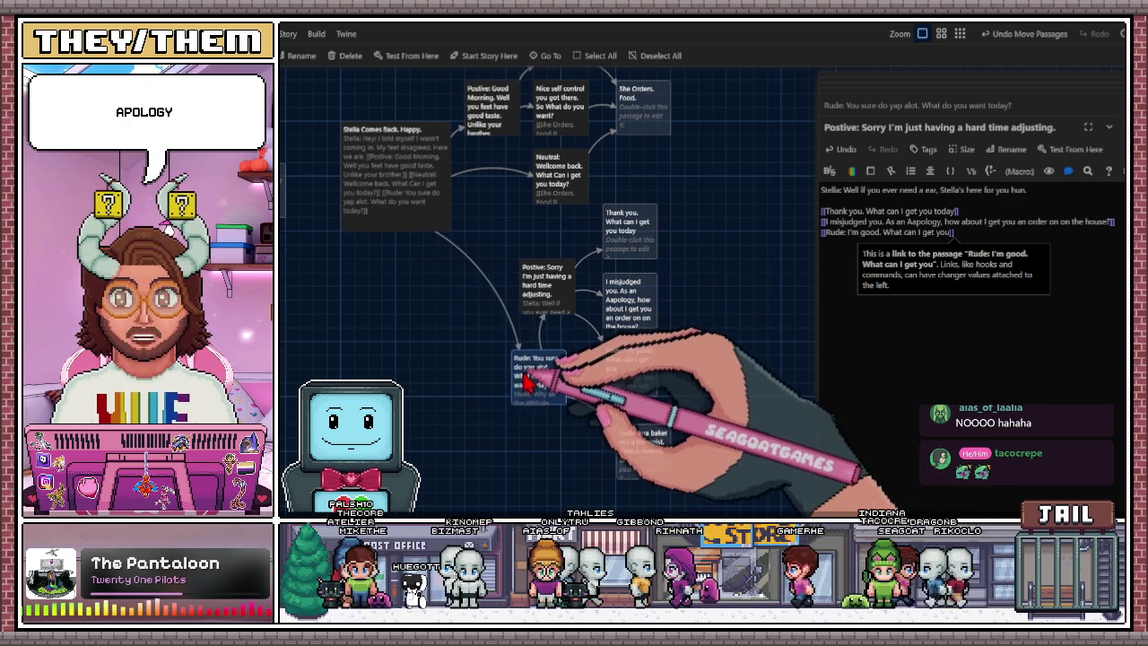
pyautogui.click(480, 345)
pyautogui.moveTo(484, 346); pyautogui.dragTo(485, 359)
pyautogui.moveTo(641, 462)
pyautogui.mouseDown()
pyautogui.moveTo(552, 413)
pyautogui.moveTo(583, 444)
pyautogui.moveTo(549, 457)
pyautogui.moveTo(544, 445)
pyautogui.mouseUp()
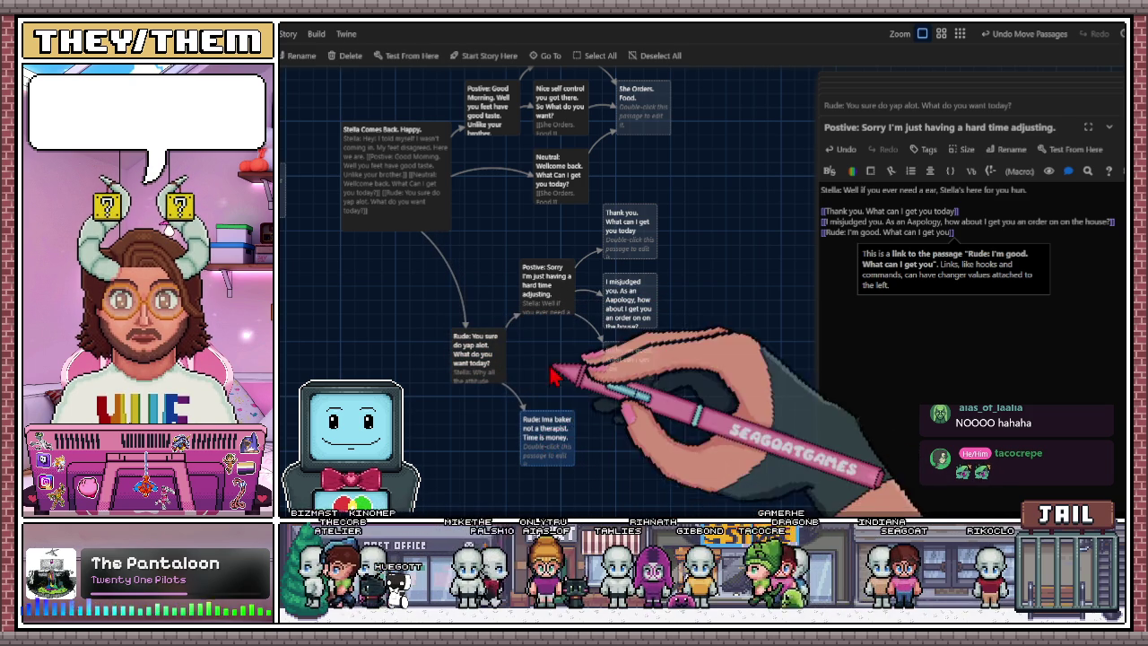
# Scroll around the story map to review the rearranged passages.
pyautogui.scroll(2, 559, 359)
pyautogui.hscroll(-1, 559, 341)
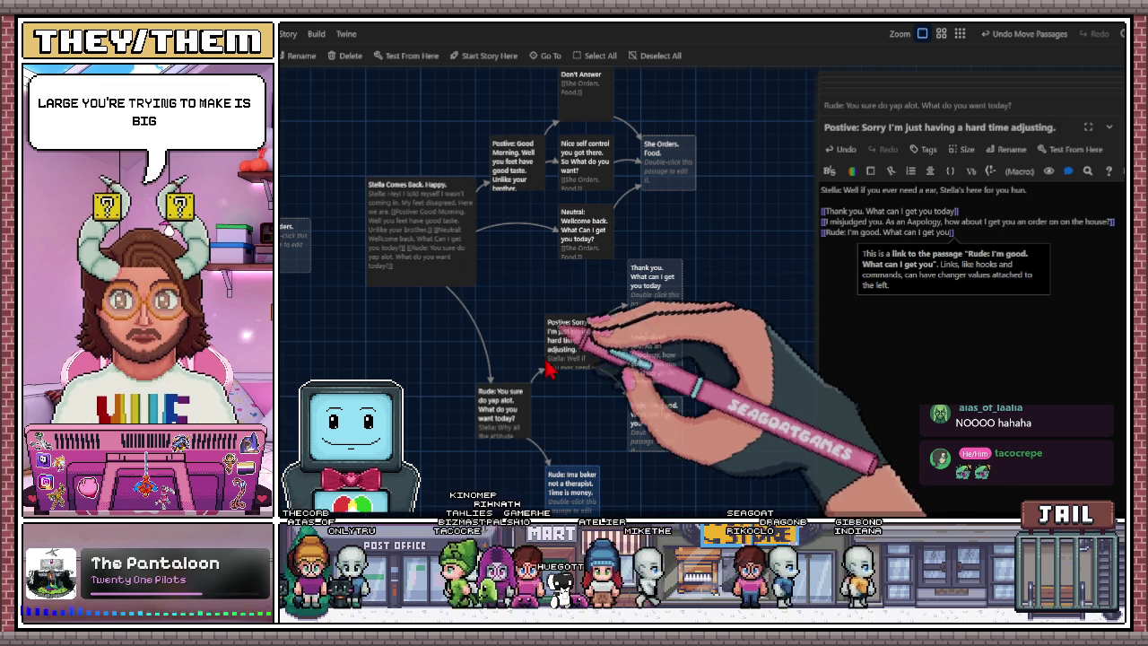
pyautogui.hscroll(-5, 430, 433)
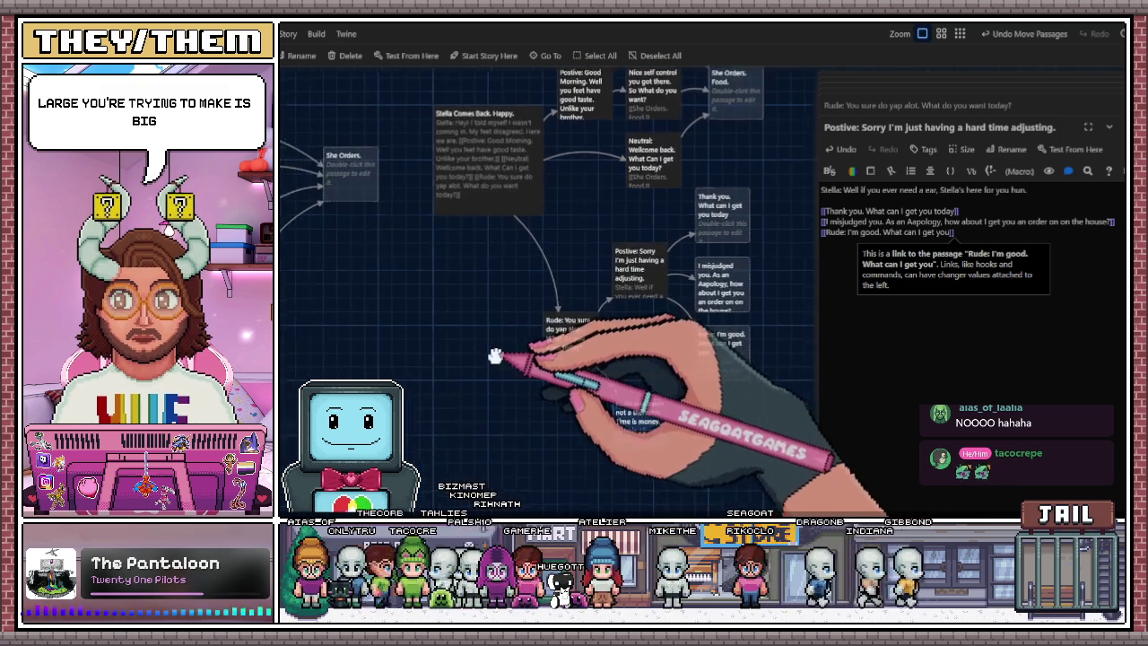
pyautogui.hscroll(3, 619, 402)
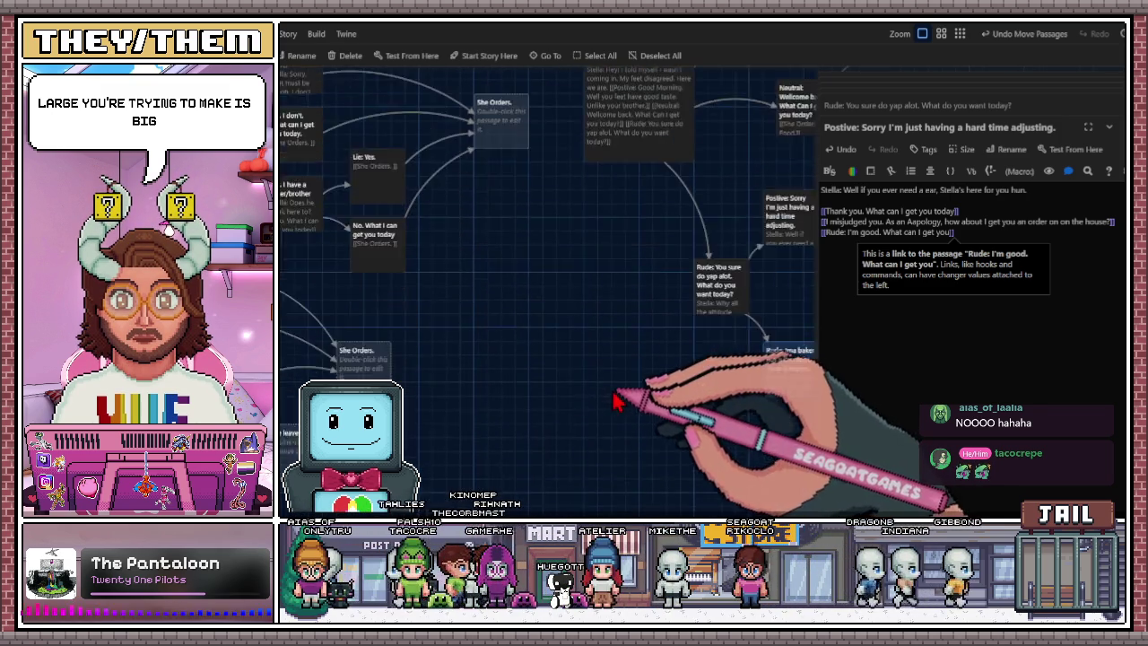
pyautogui.scroll(-1, 485, 428)
pyautogui.scroll(-1, 489, 431)
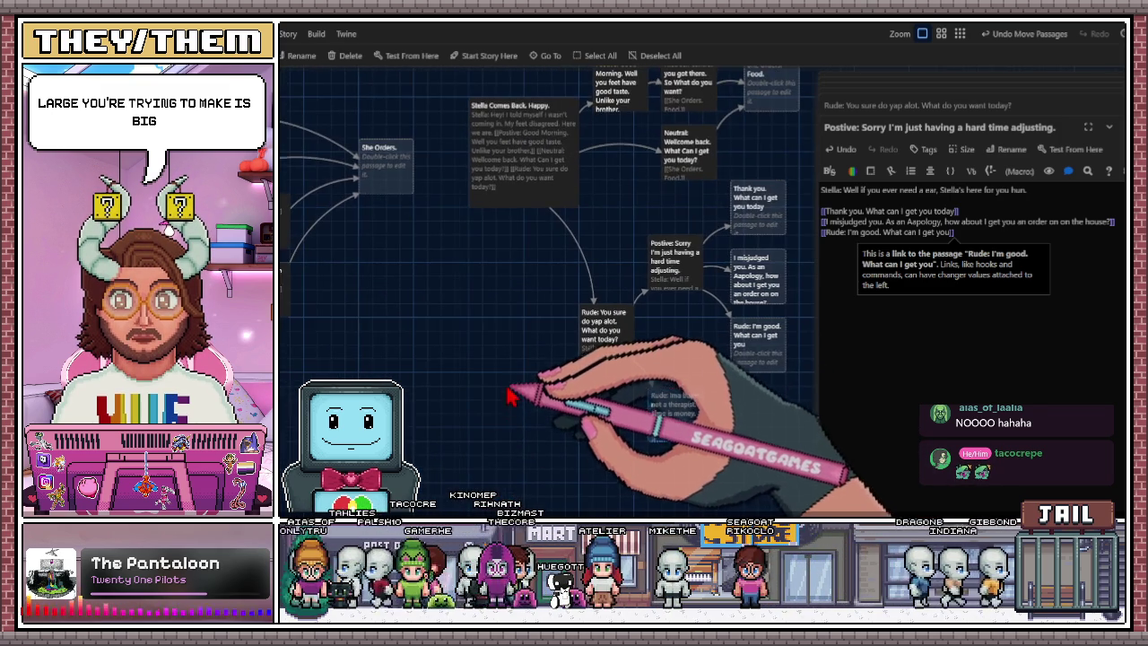
pyautogui.hscroll(2, 507, 444)
pyautogui.scroll(2, 506, 444)
pyautogui.hscroll(4, 574, 456)
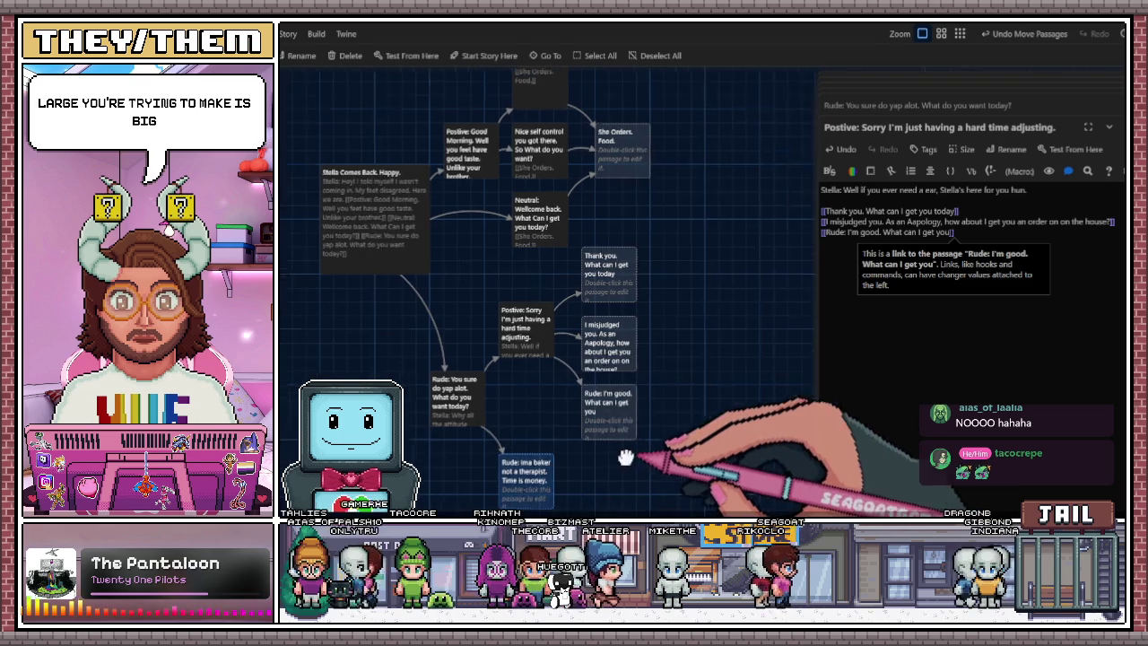
# Add a [[She Orders some food]] link to Thank you and place the new passage beside it.
pyautogui.click(592, 307)
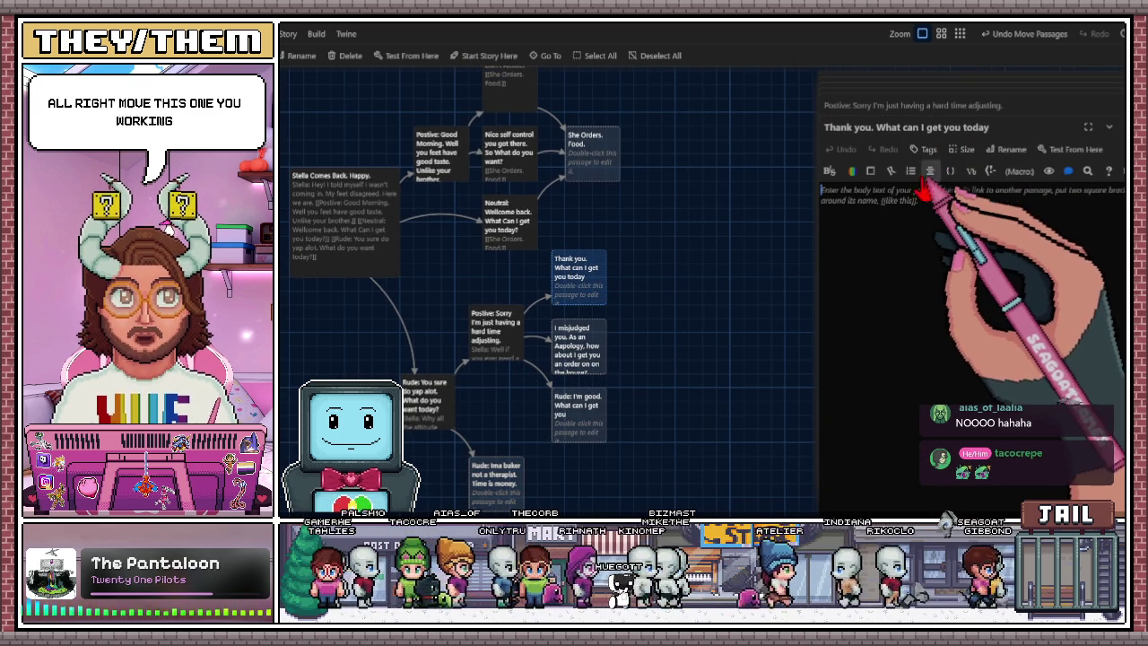
pyautogui.click(884, 206)
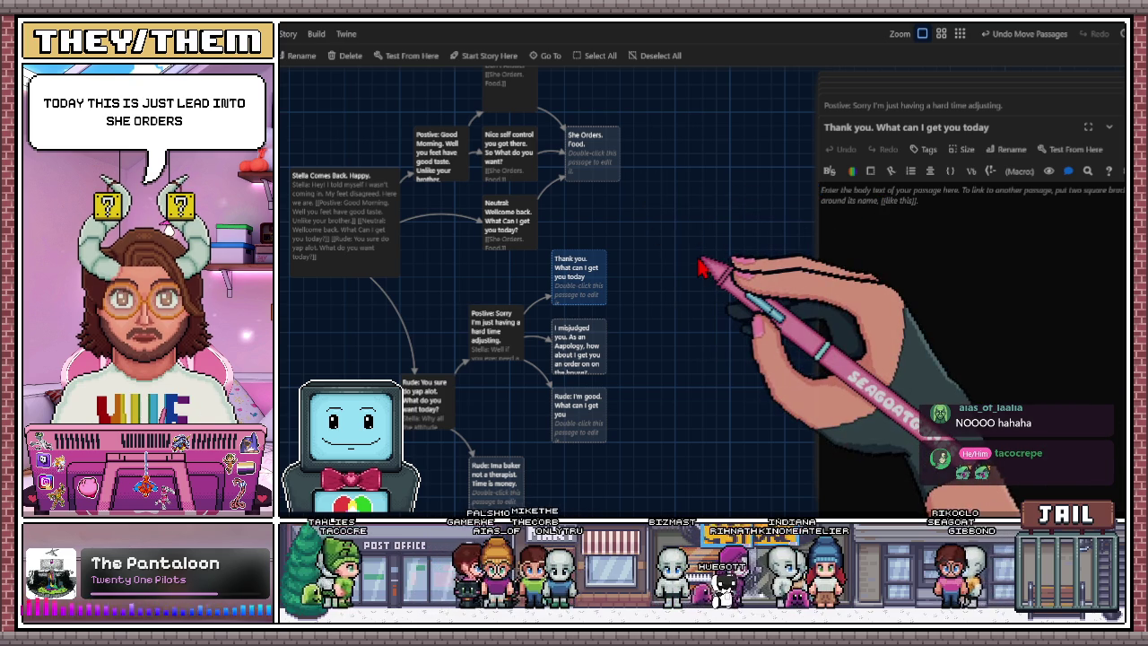
pyautogui.write('[[She')
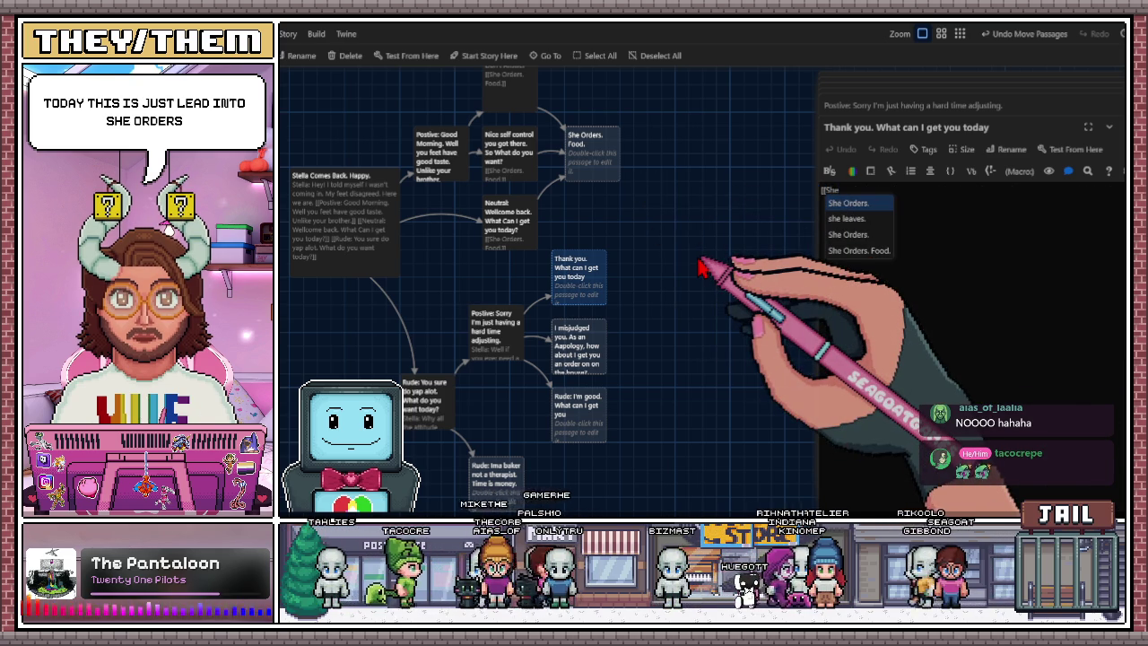
pyautogui.write(' Orders some')
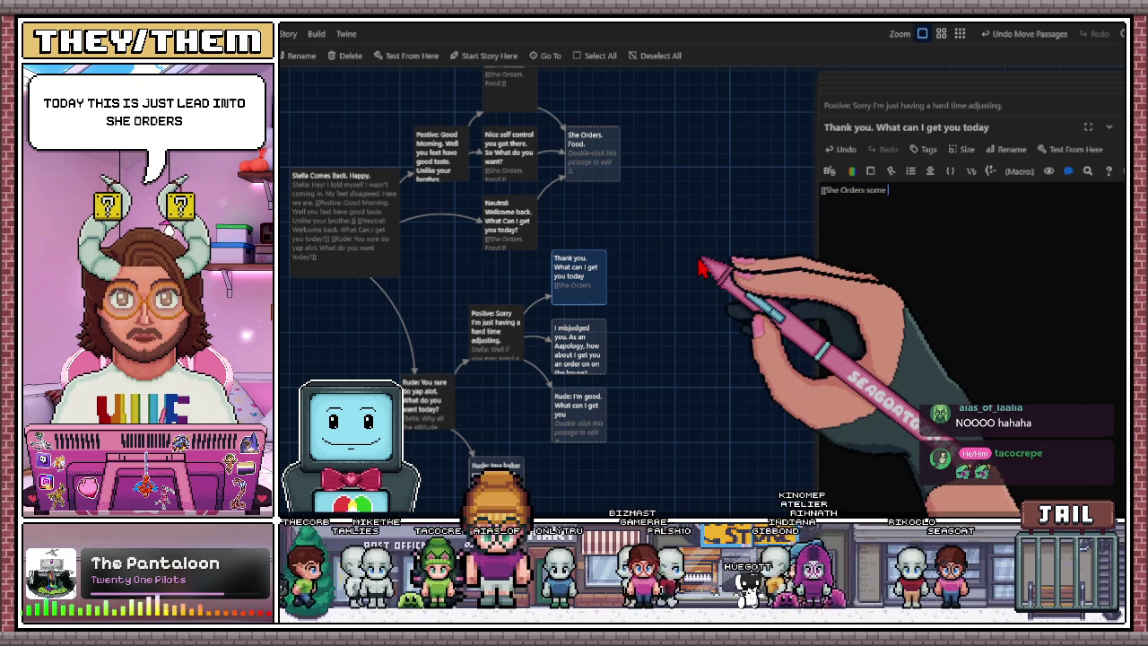
pyautogui.write('d')
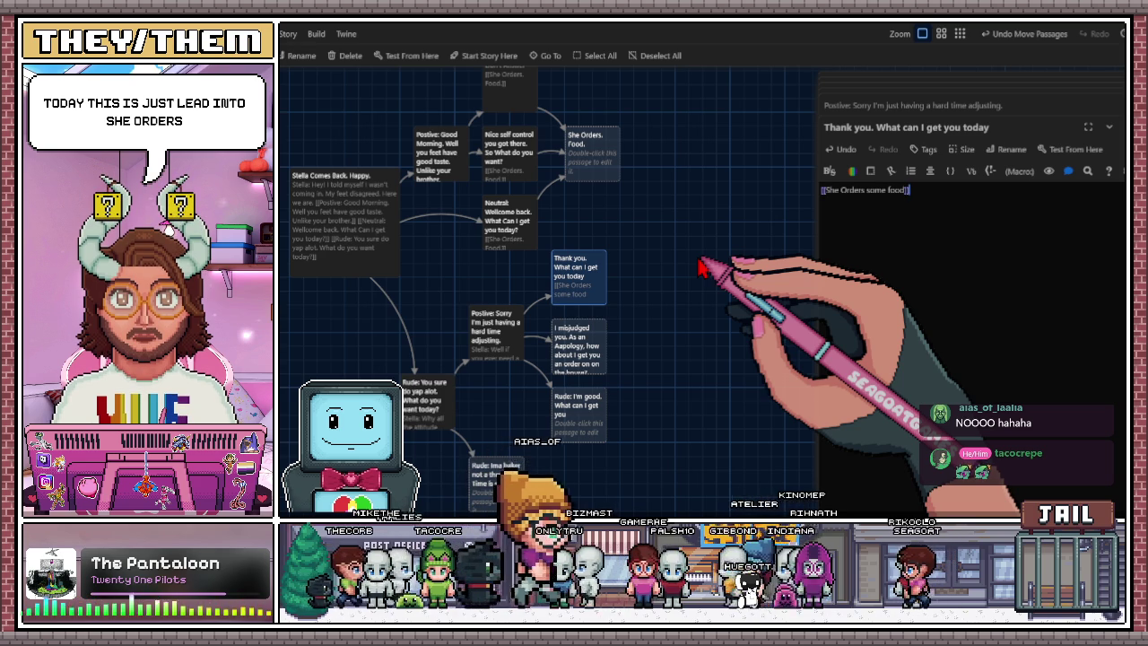
pyautogui.moveTo(641, 338); pyautogui.dragTo(687, 289)
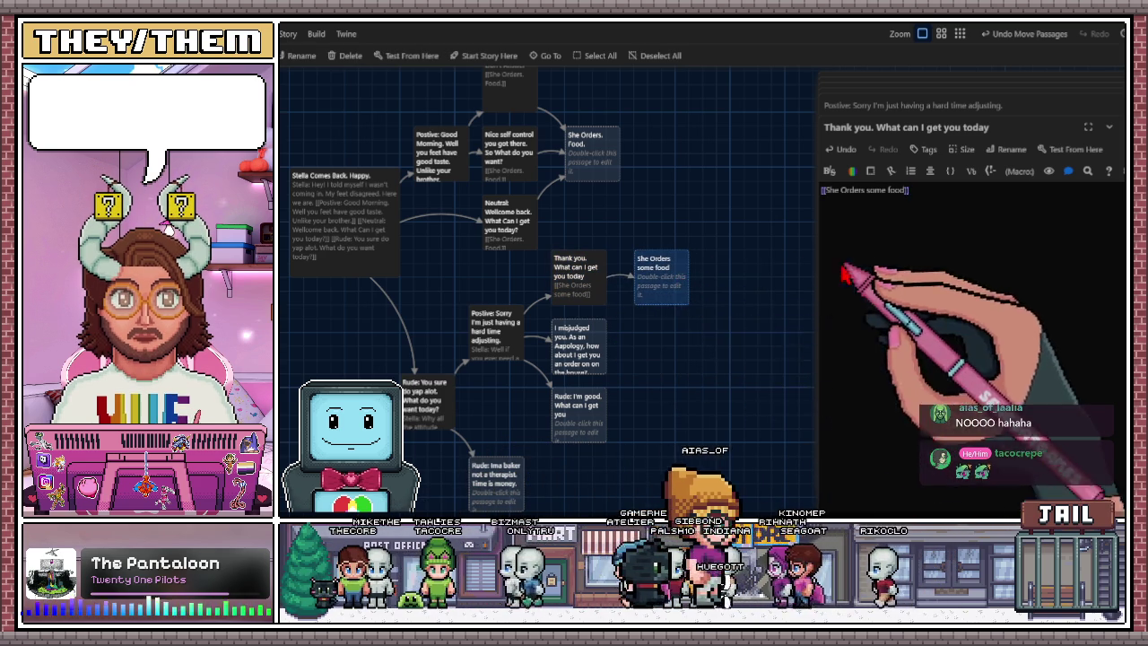
pyautogui.scroll(-1, 710, 341)
pyautogui.hscroll(1, 709, 341)
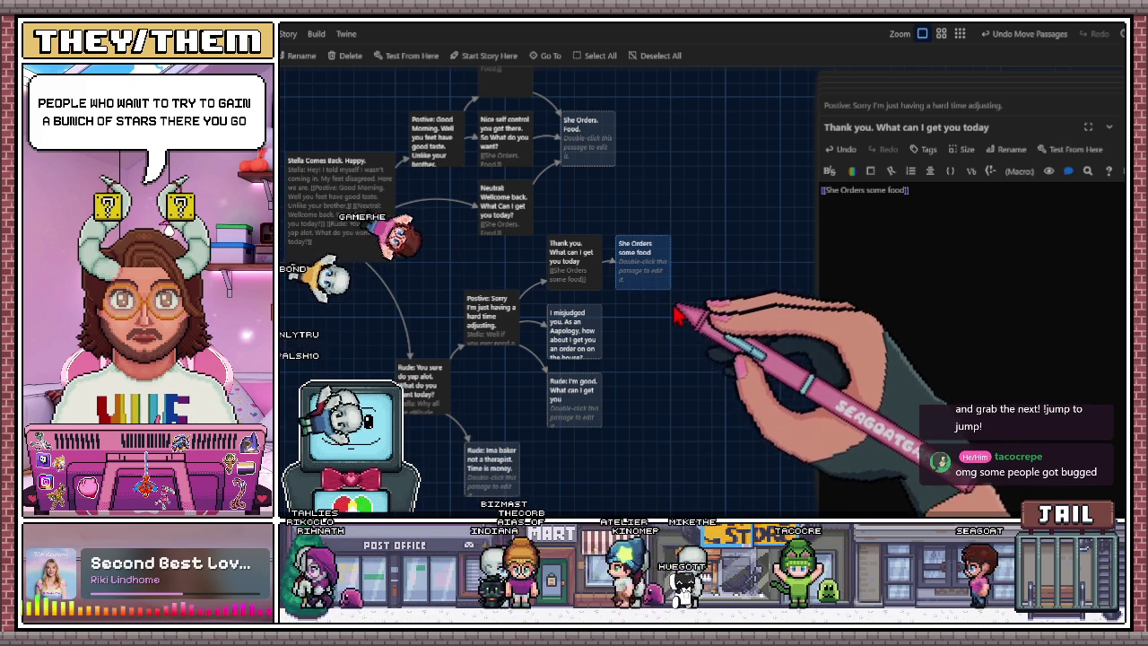
# Link 'I misjudged you' to the existing She Orders some food passage and move that passage lower.
pyautogui.hscroll(-2, 687, 319)
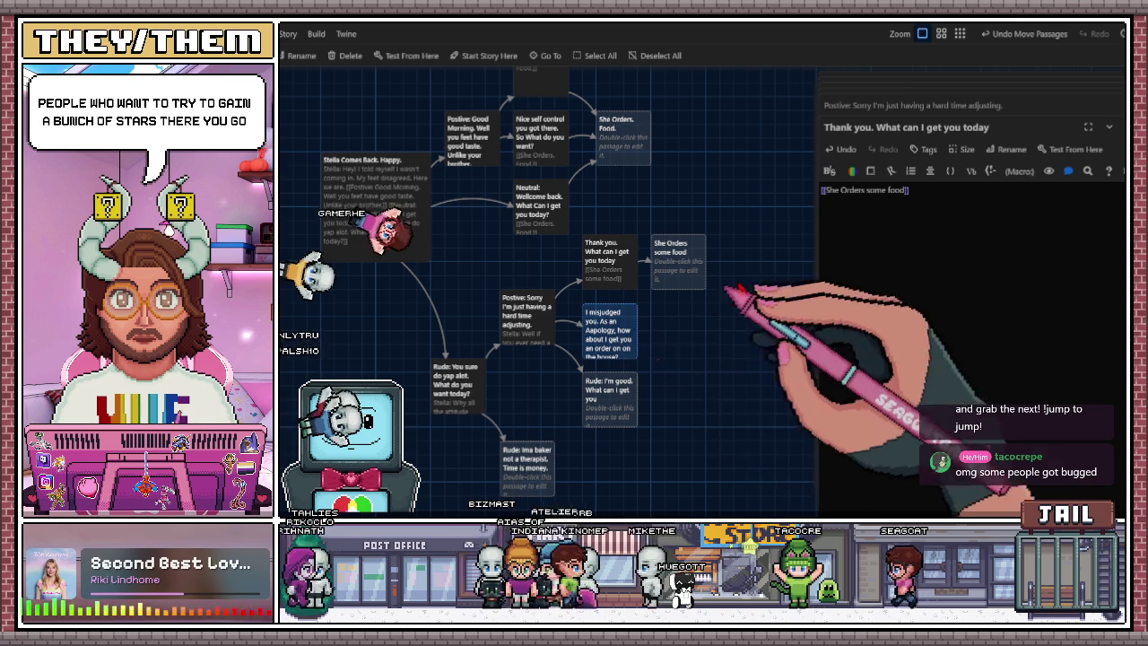
pyautogui.doubleClick(628, 339)
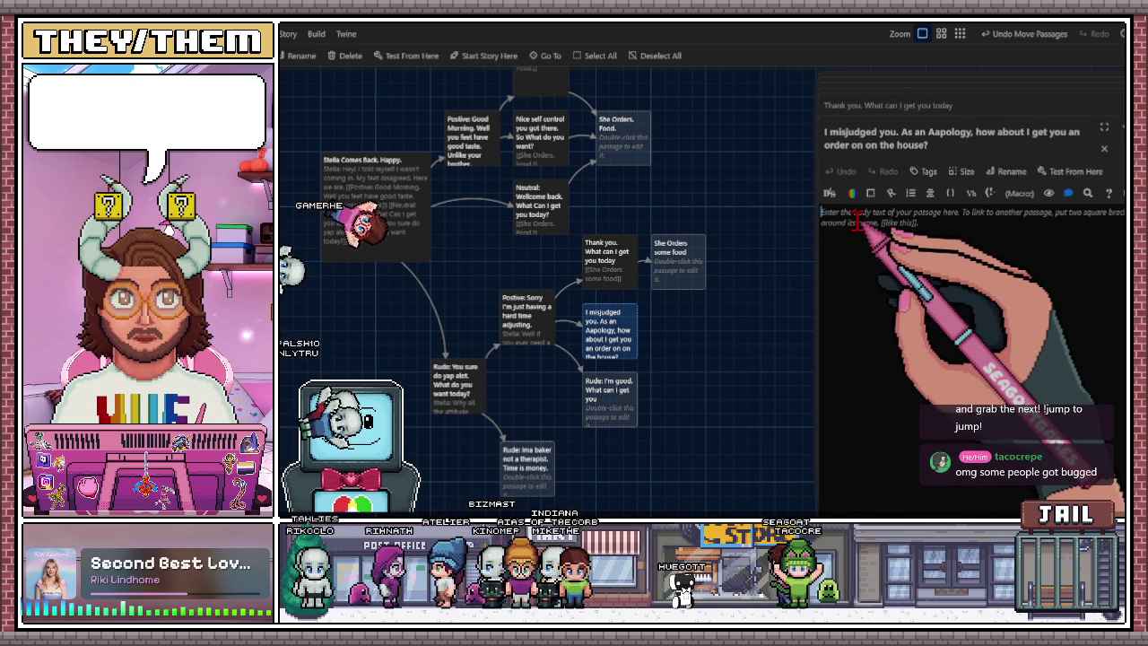
pyautogui.write('[[She')
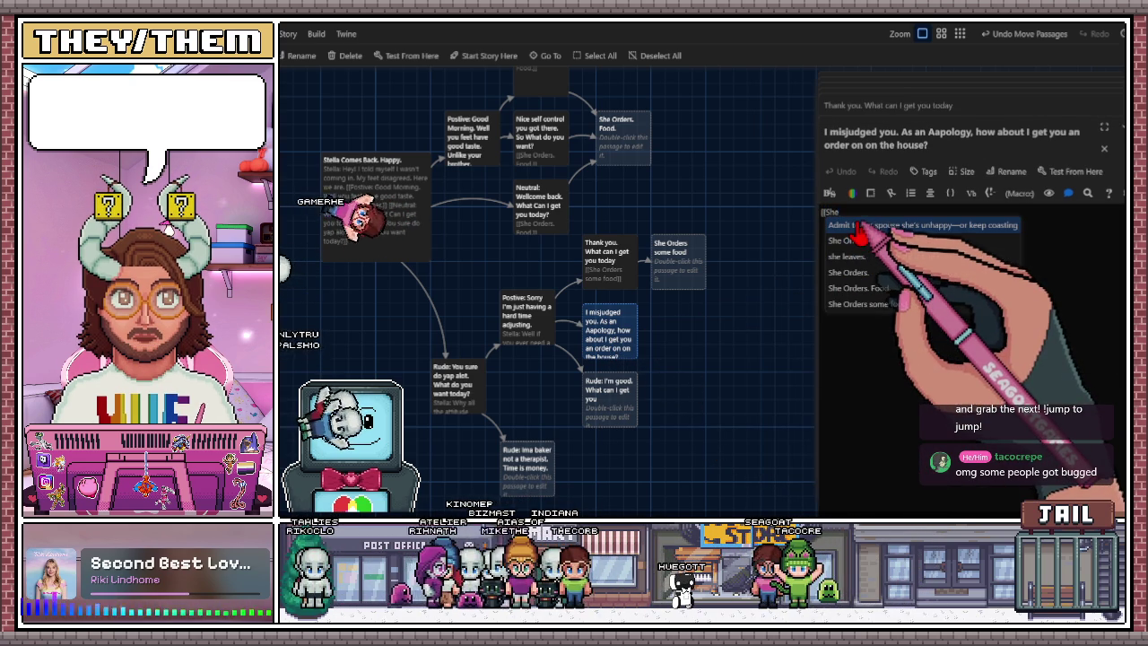
pyautogui.click(886, 304)
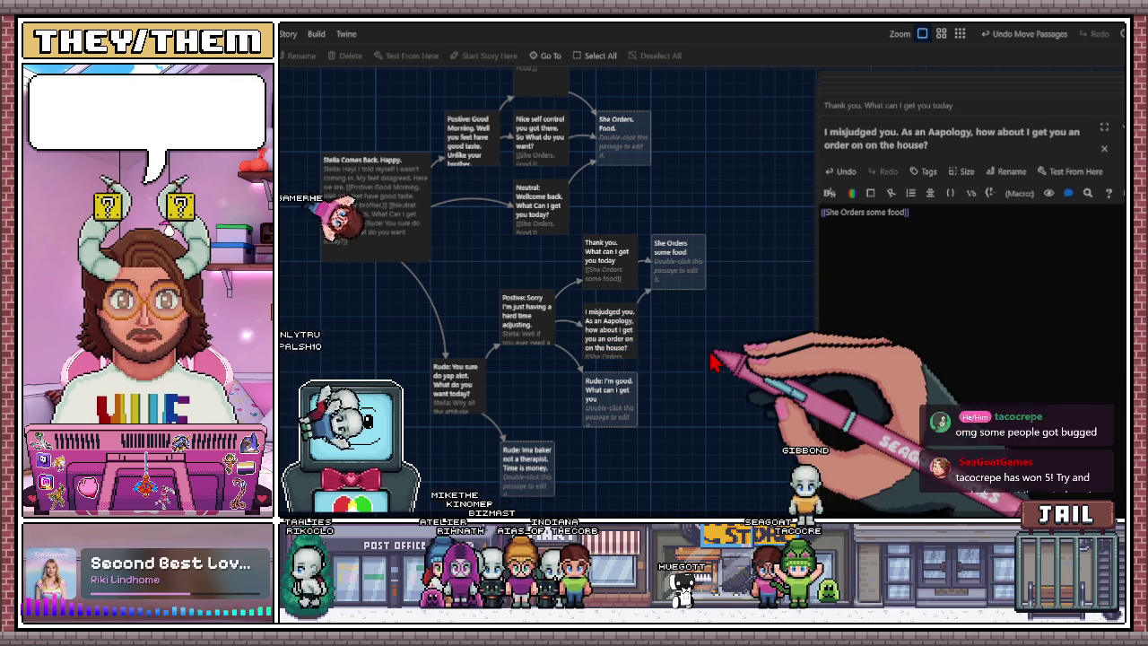
pyautogui.moveTo(673, 269); pyautogui.dragTo(698, 339)
# Open Rude: I'm good and Postive: Sorry, replacing the link line's last character with '|'.
pyautogui.click(625, 411)
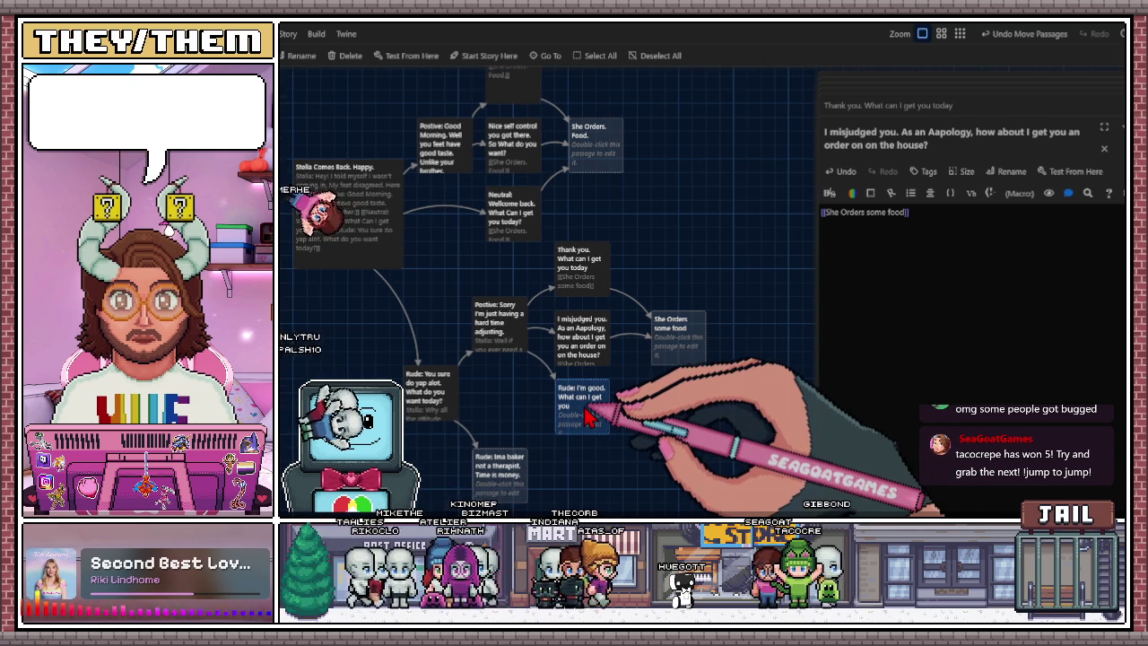
pyautogui.hscroll(-1, 637, 408)
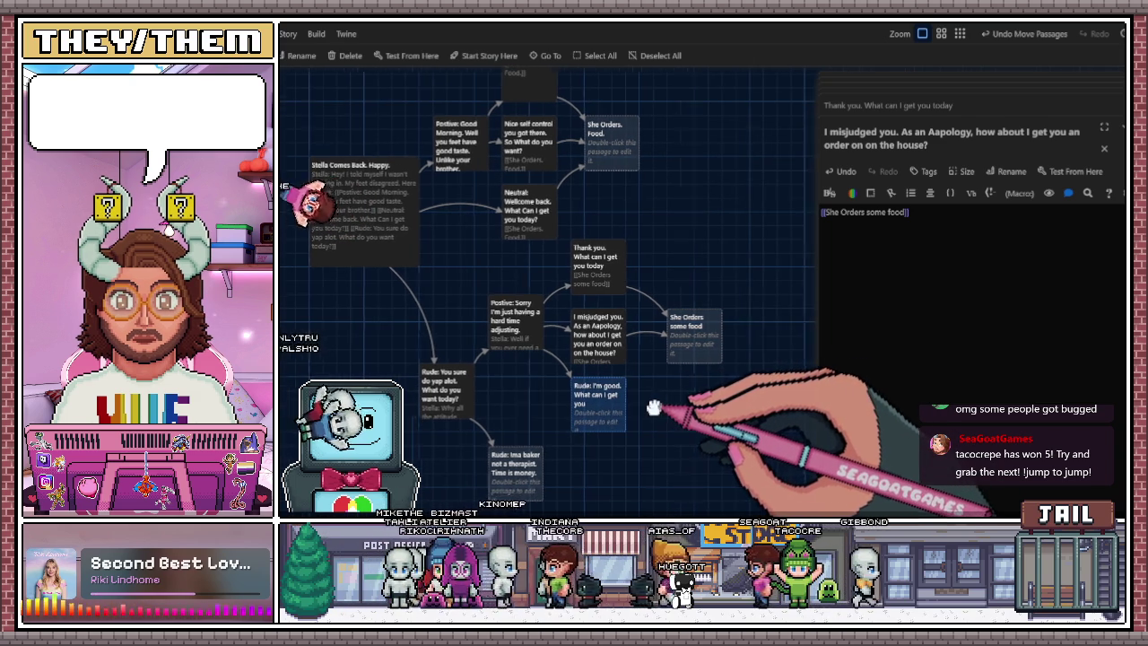
pyautogui.doubleClick(625, 414)
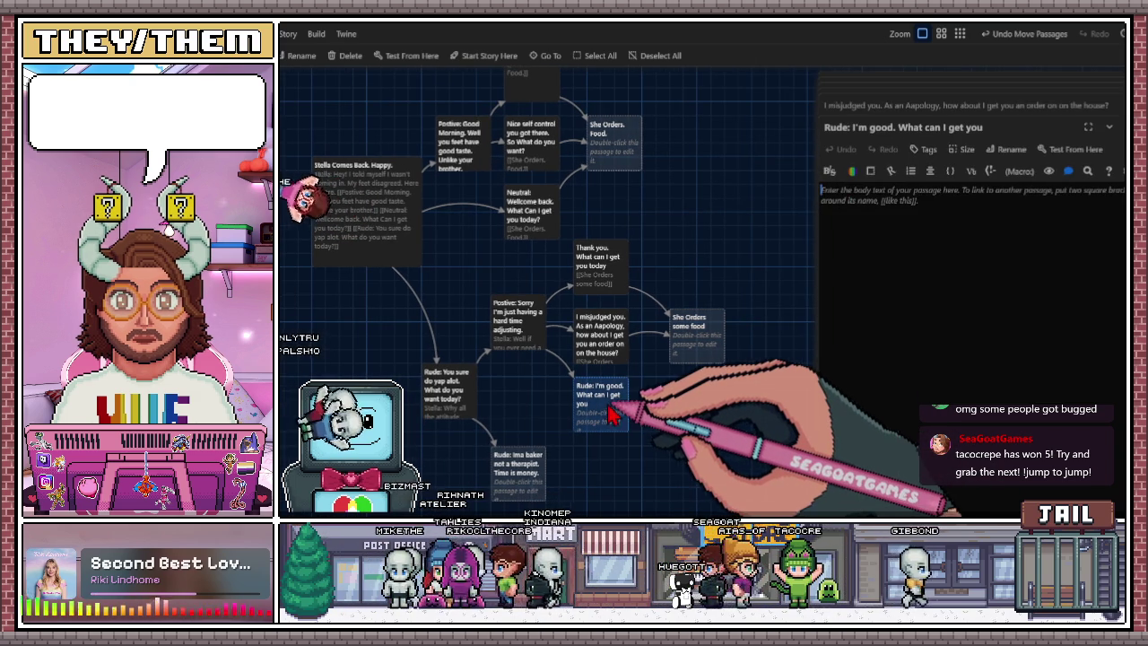
pyautogui.doubleClick(535, 346)
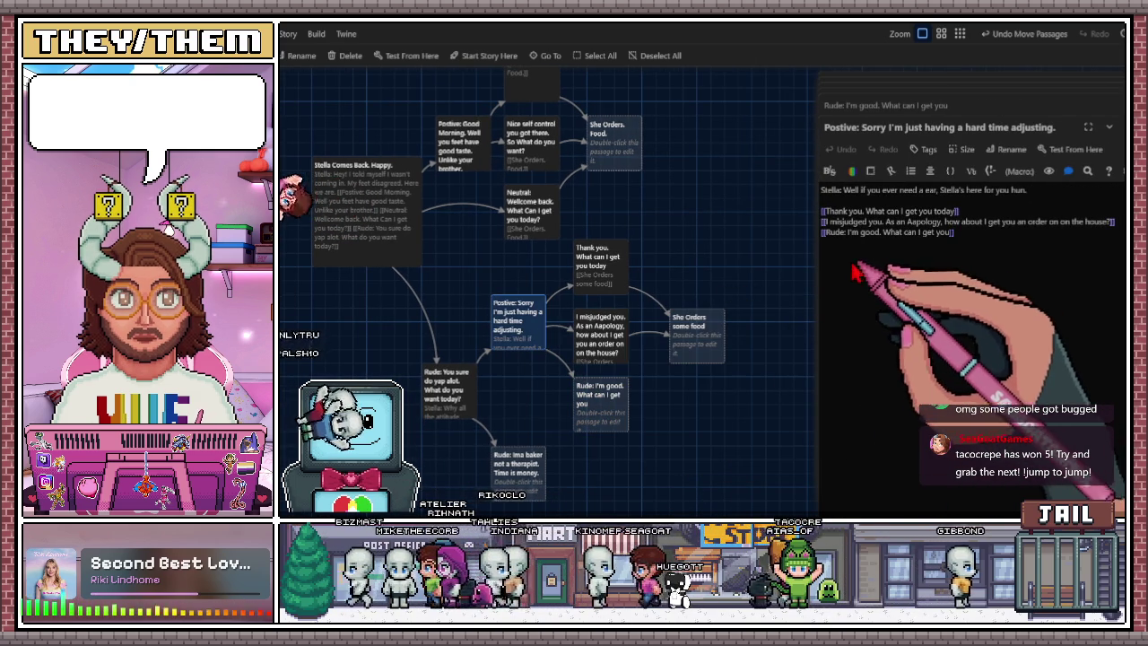
pyautogui.click(882, 233)
pyautogui.press('BackSpace')
pyautogui.write('|')
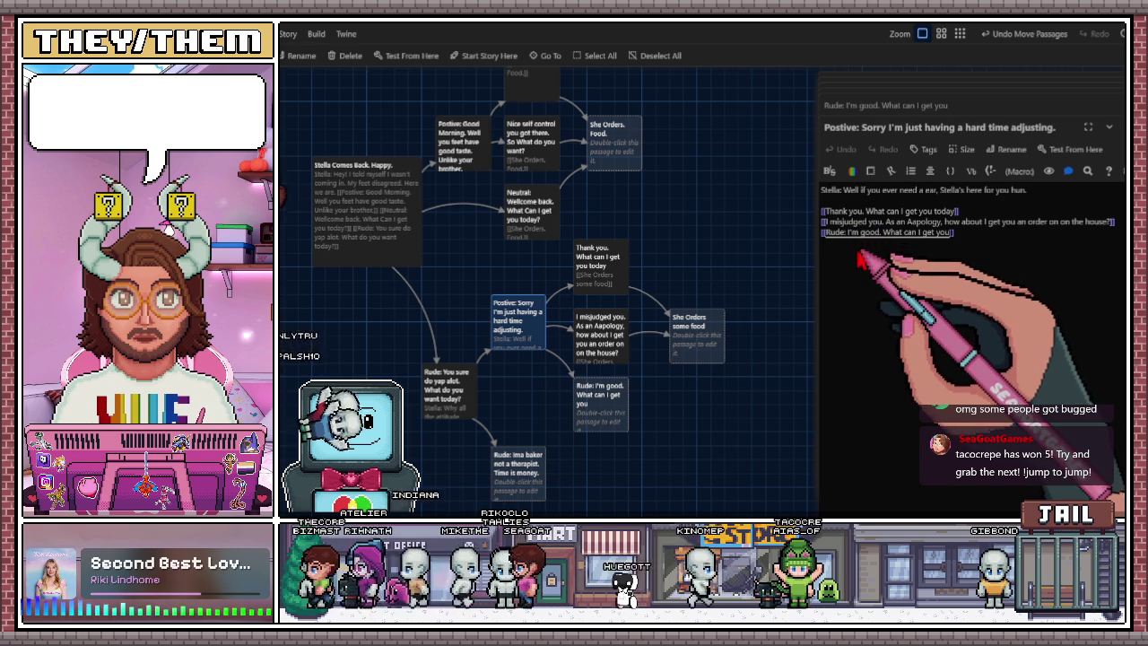
# Link the Rude: I'm good passage to the existing She Orders some food passage.
pyautogui.click(725, 440)
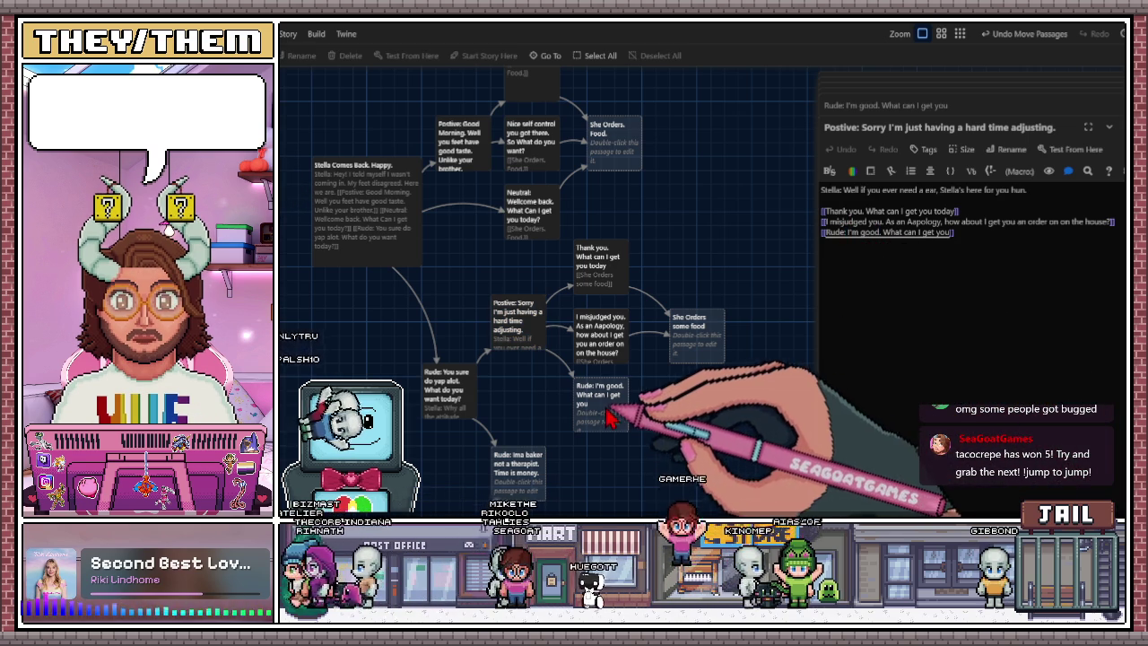
pyautogui.doubleClick(609, 419)
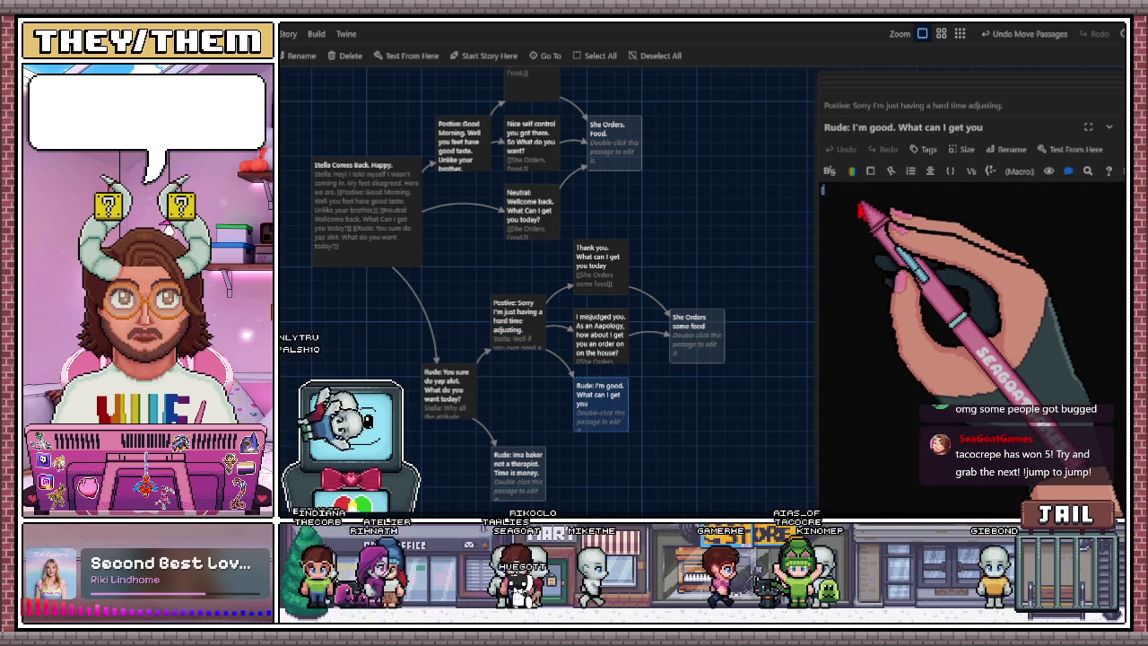
pyautogui.click(857, 203)
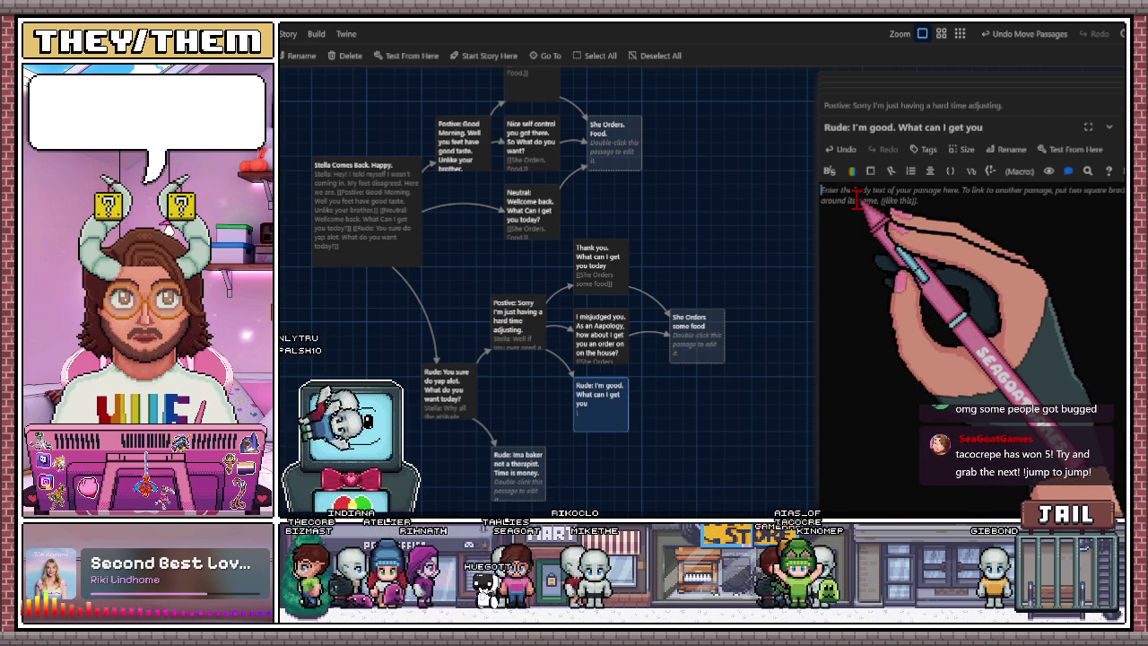
pyautogui.write('[[she Orders')
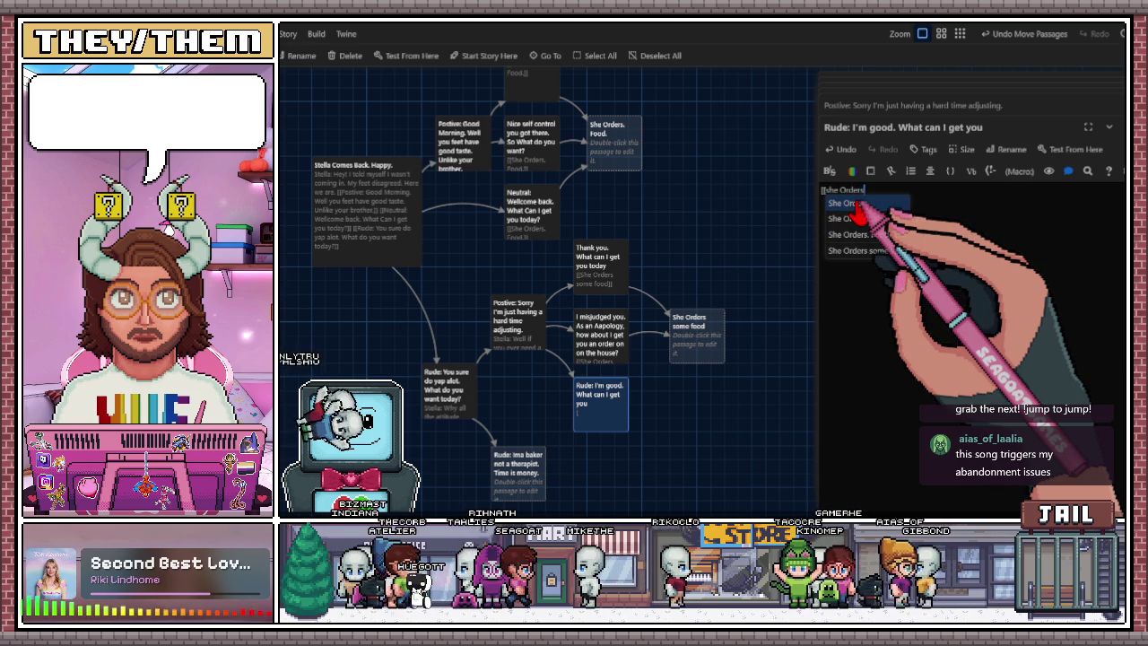
pyautogui.write(']]')
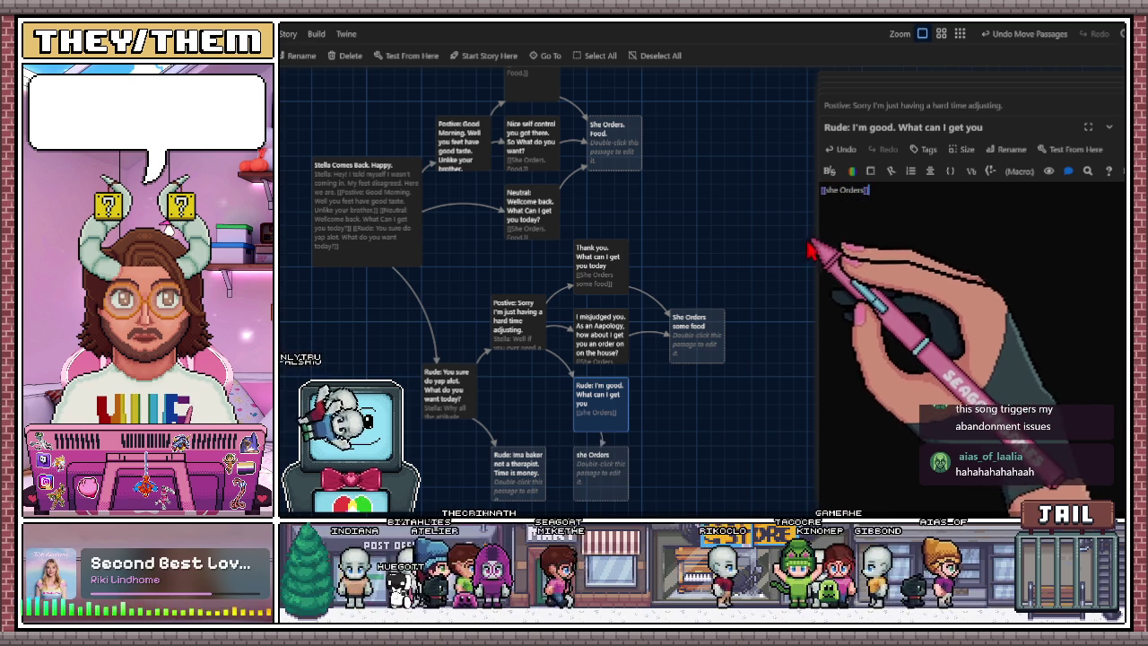
pyautogui.click(826, 189)
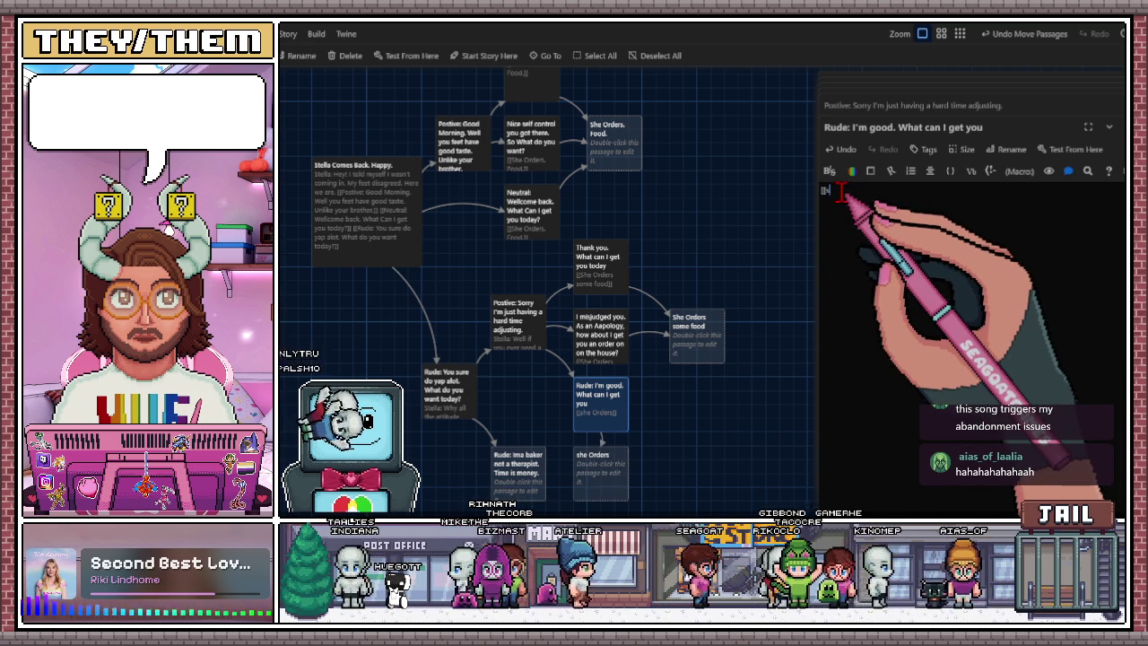
pyautogui.press('Delete')
pyautogui.press('Delete')
pyautogui.press('Delete')
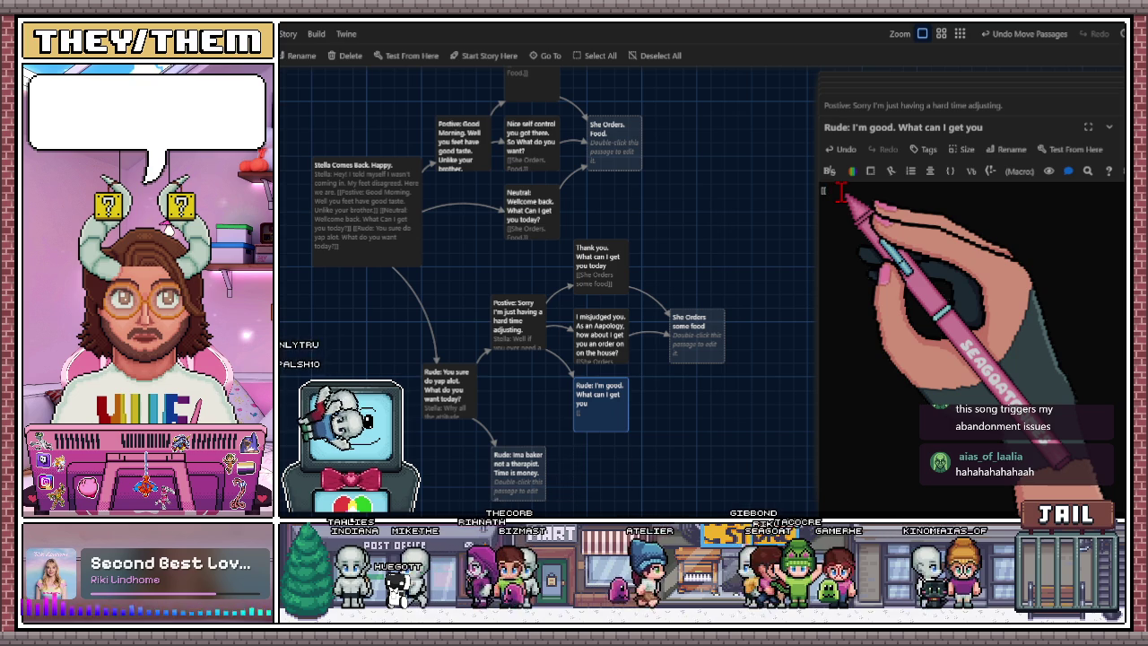
pyautogui.write('She')
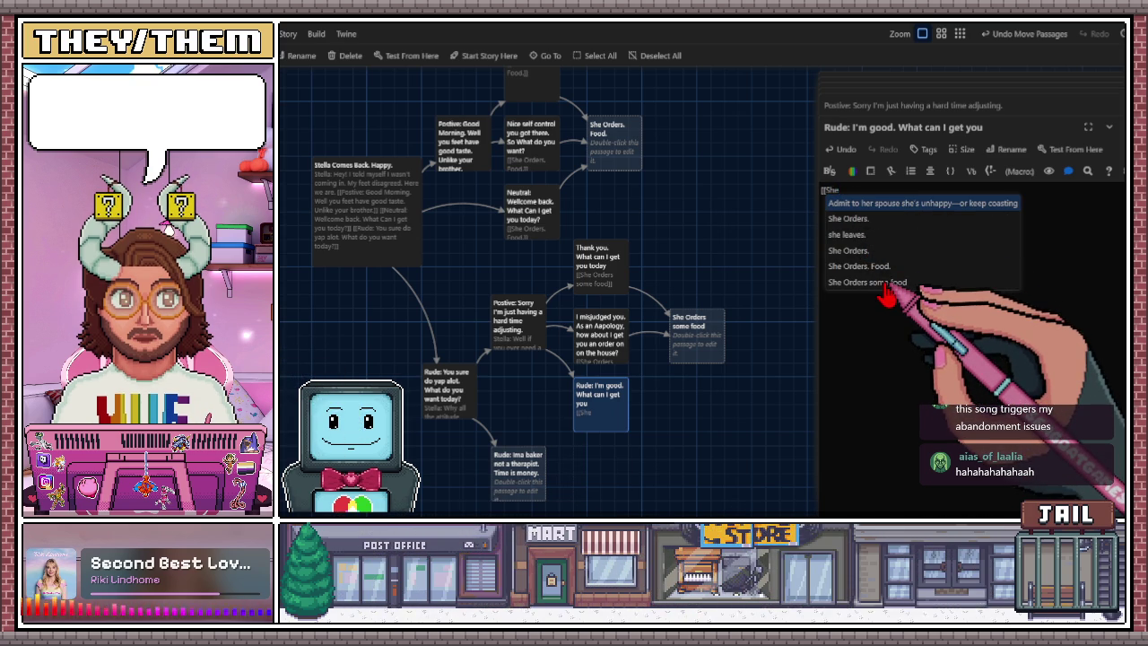
pyautogui.click(882, 286)
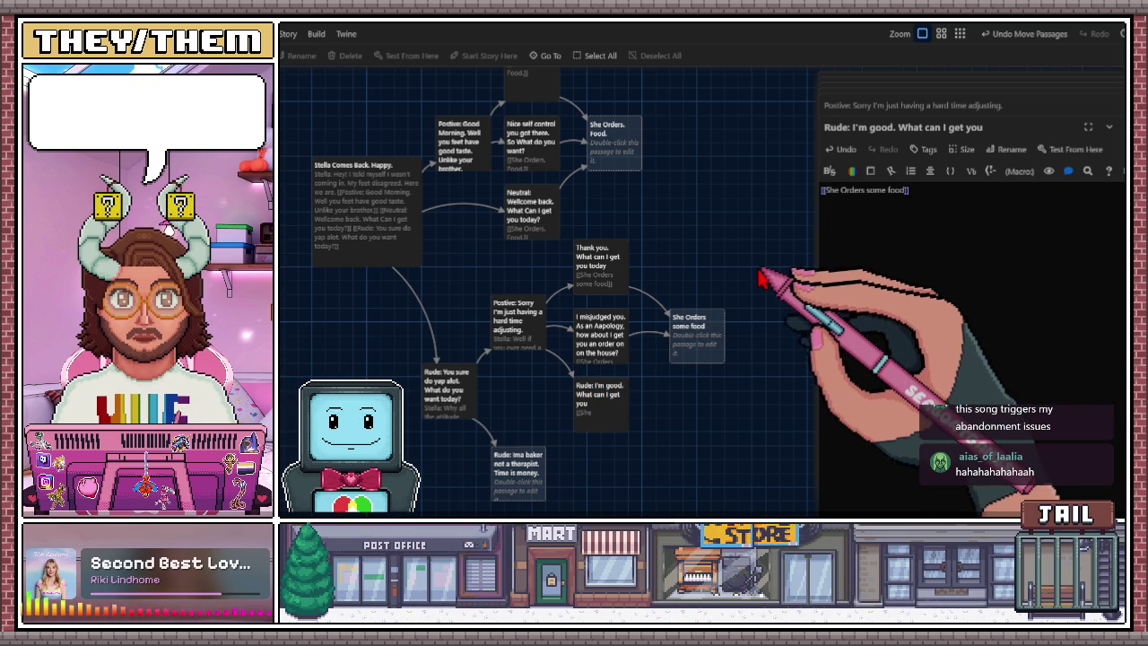
# Close the Rude: I'm good, Postive: Sorry, Neutral and I misjudged you passage editors.
pyautogui.press('Escape')
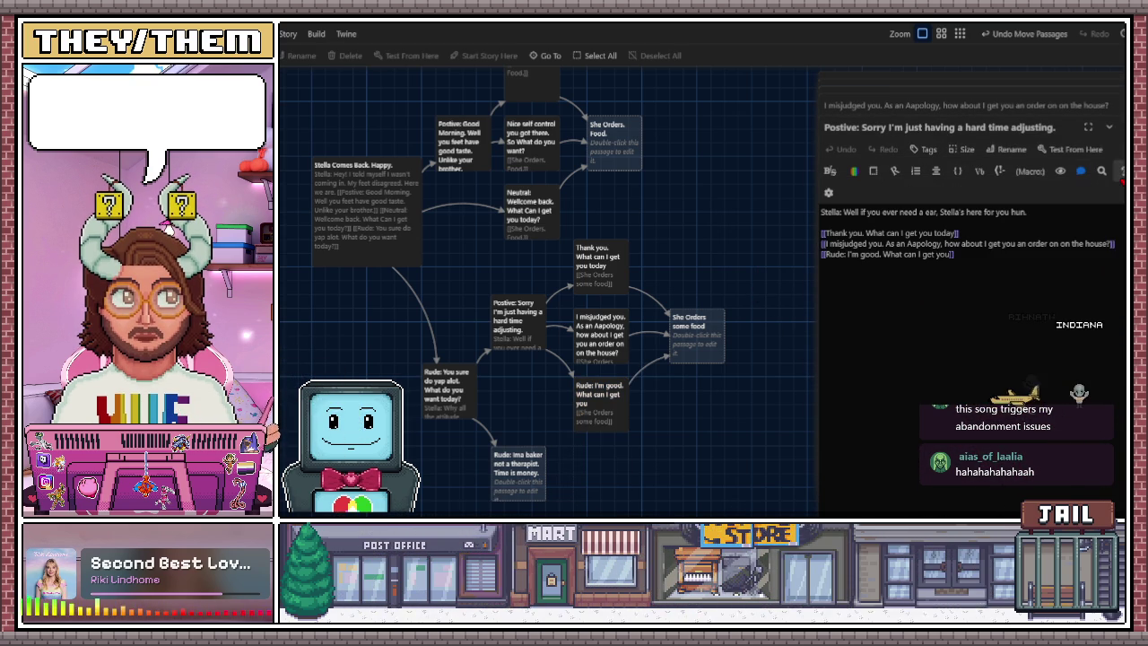
pyautogui.press('Escape')
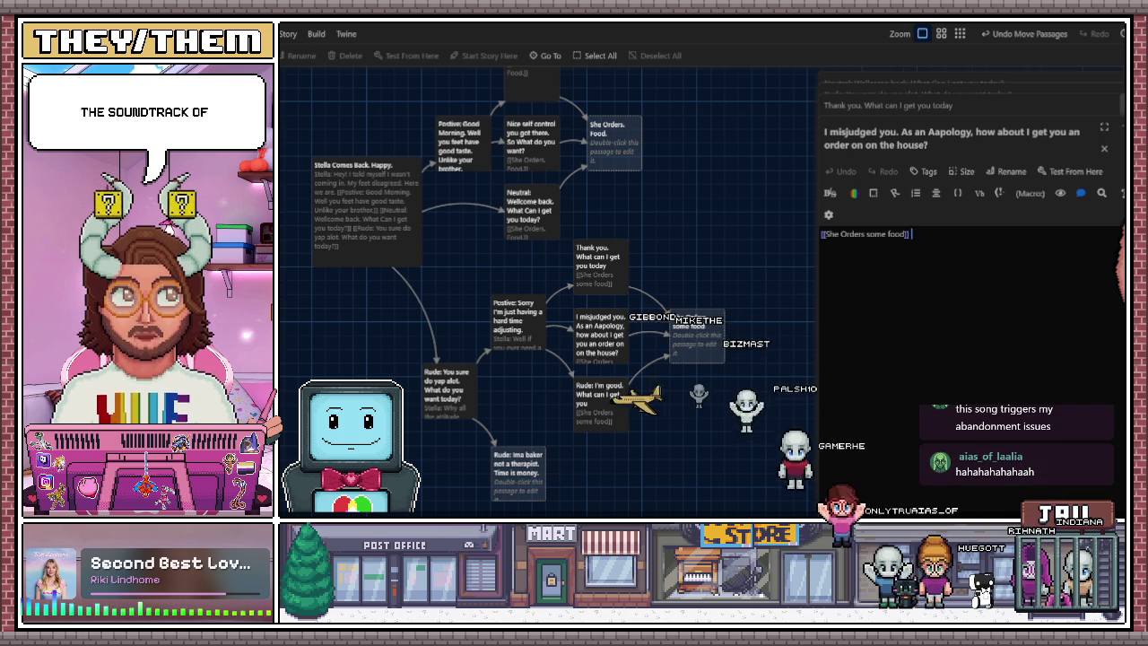
pyautogui.press('Escape')
pyautogui.press('Escape')
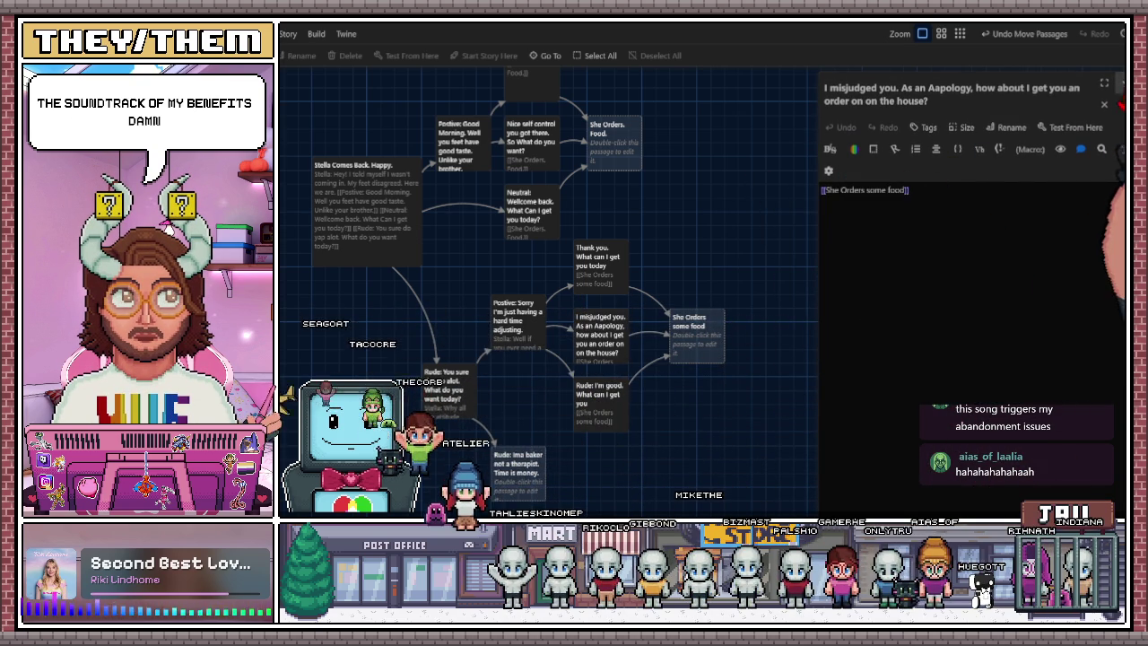
pyautogui.click(1105, 105)
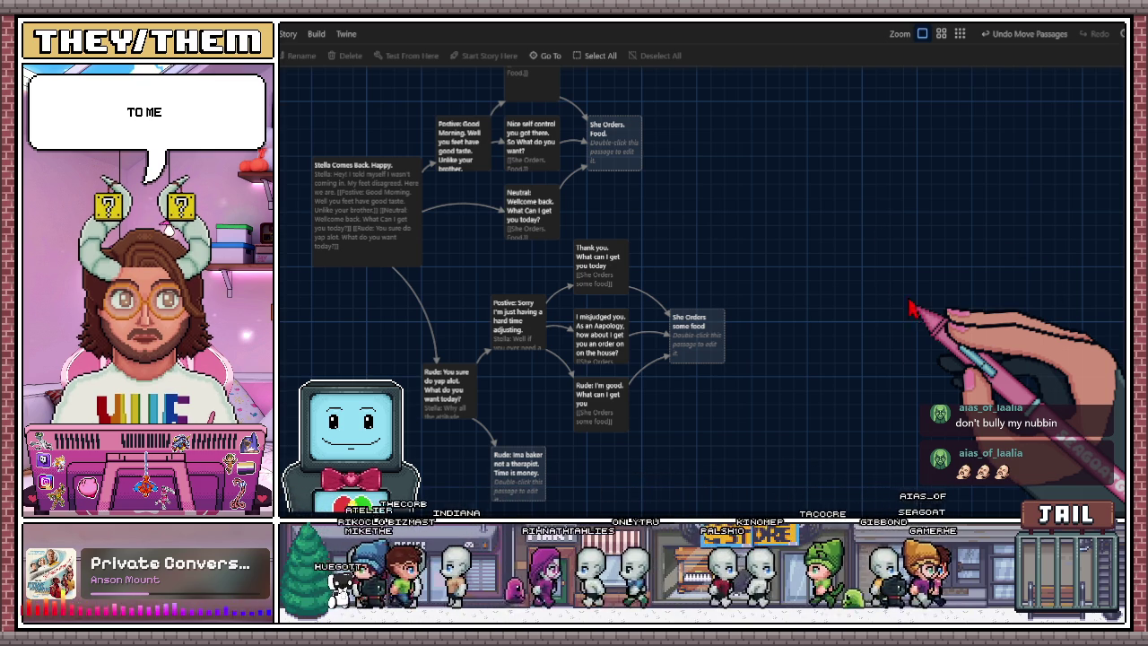
# Switch to the Chrome window showing the Stella Cupcake Shop Google Doc.
pyautogui.hotkey('alt', 'Tab')
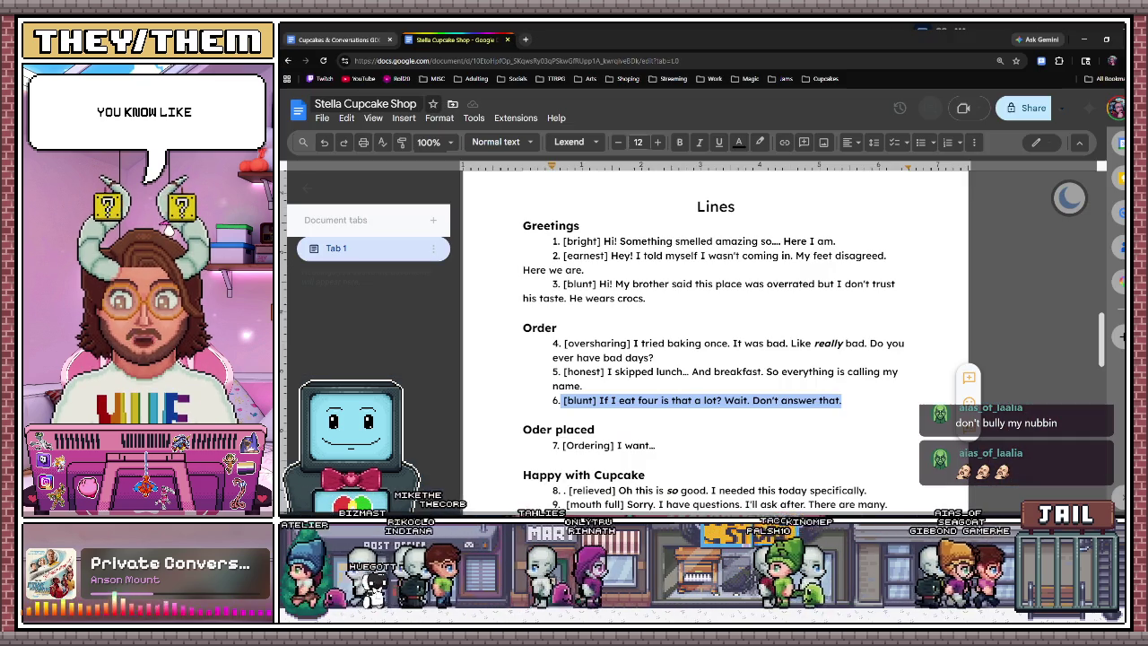
# Return from the cupcake shop document to the Twine story map.
pyautogui.hotkey('alt', 'Tab')
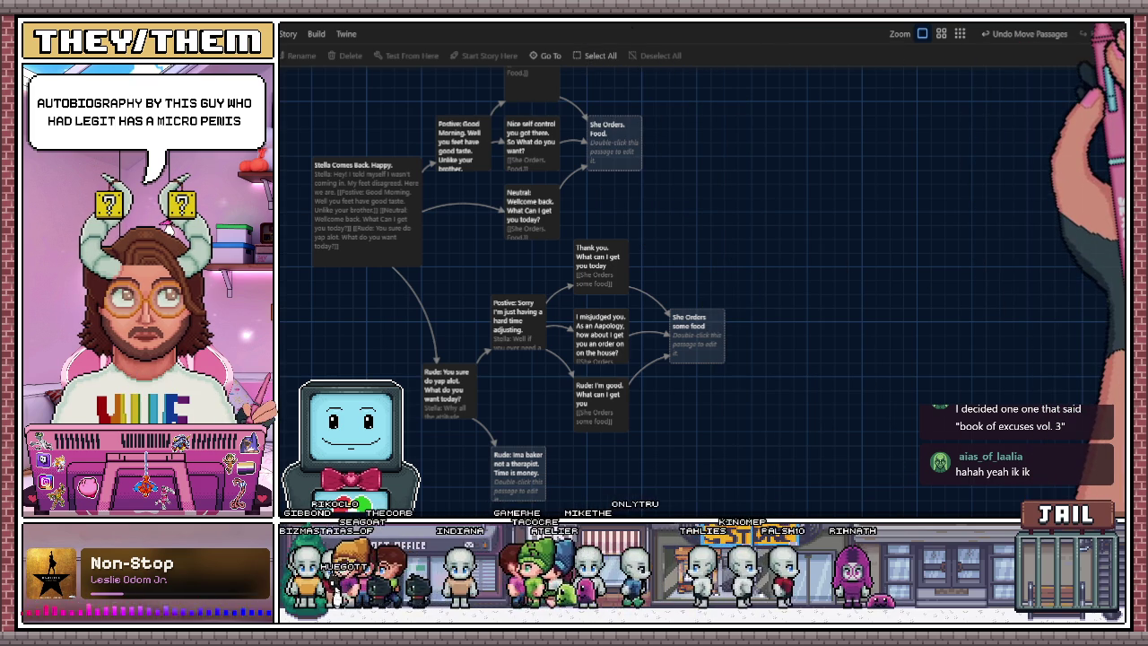
pyautogui.hscroll(-2, 834, 260)
pyautogui.scroll(-1, 834, 260)
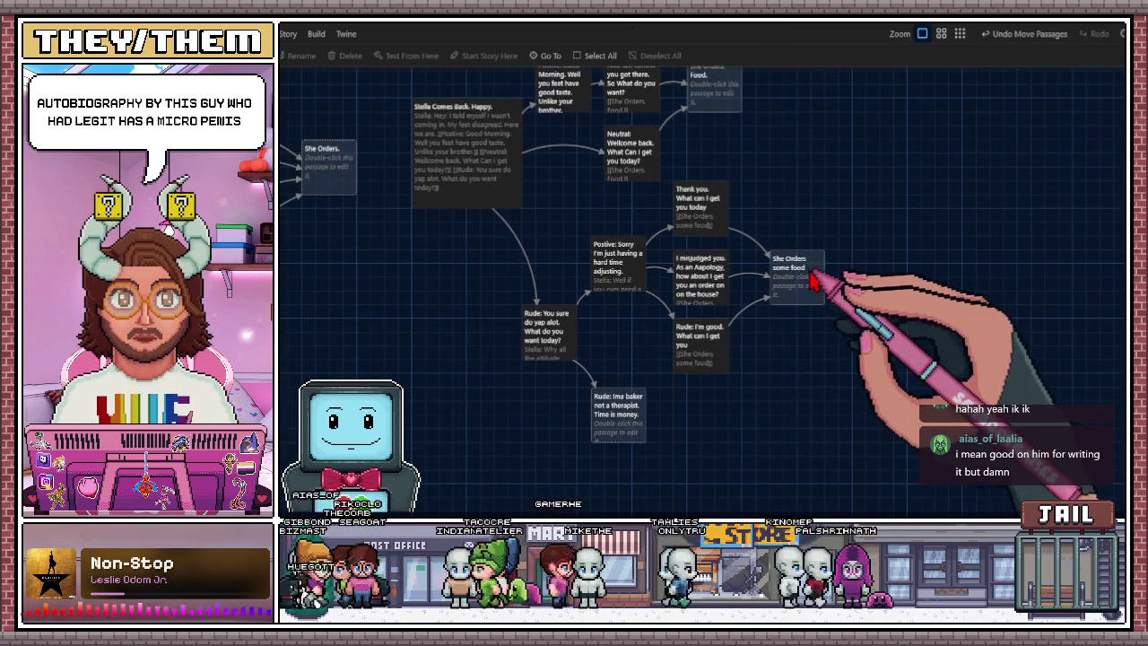
# Nudge the 'Stella Comes Back. Happy.' passage slightly lower on the story map.
pyautogui.scroll(-3, 807, 305)
pyautogui.hscroll(-2, 808, 305)
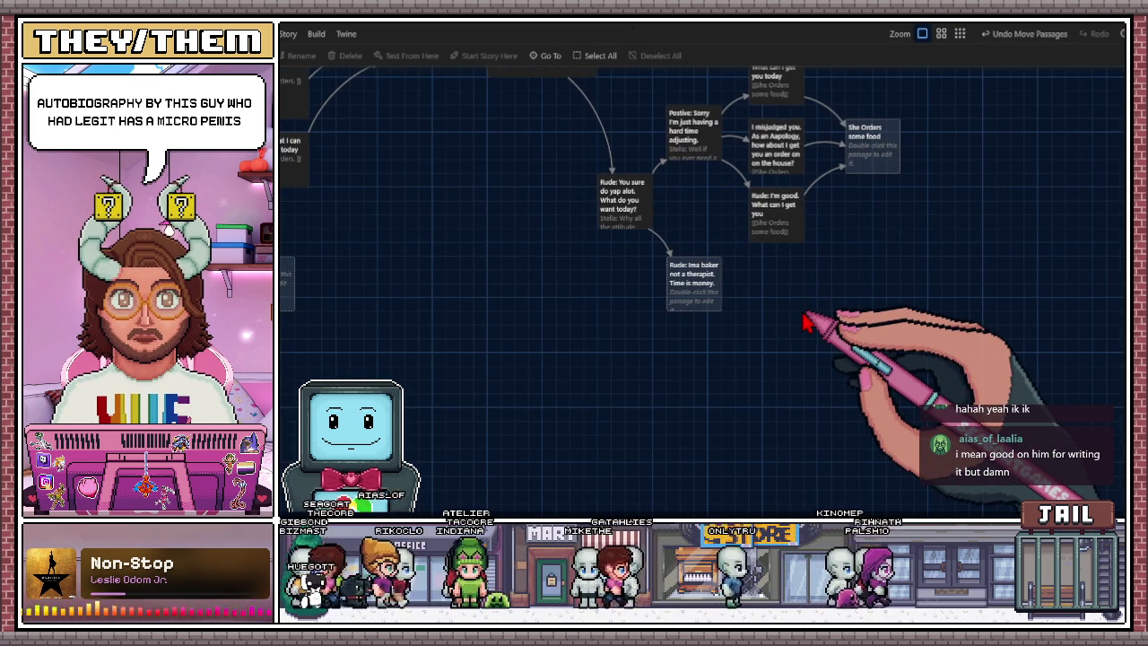
pyautogui.scroll(1, 663, 368)
pyautogui.hscroll(-1, 664, 368)
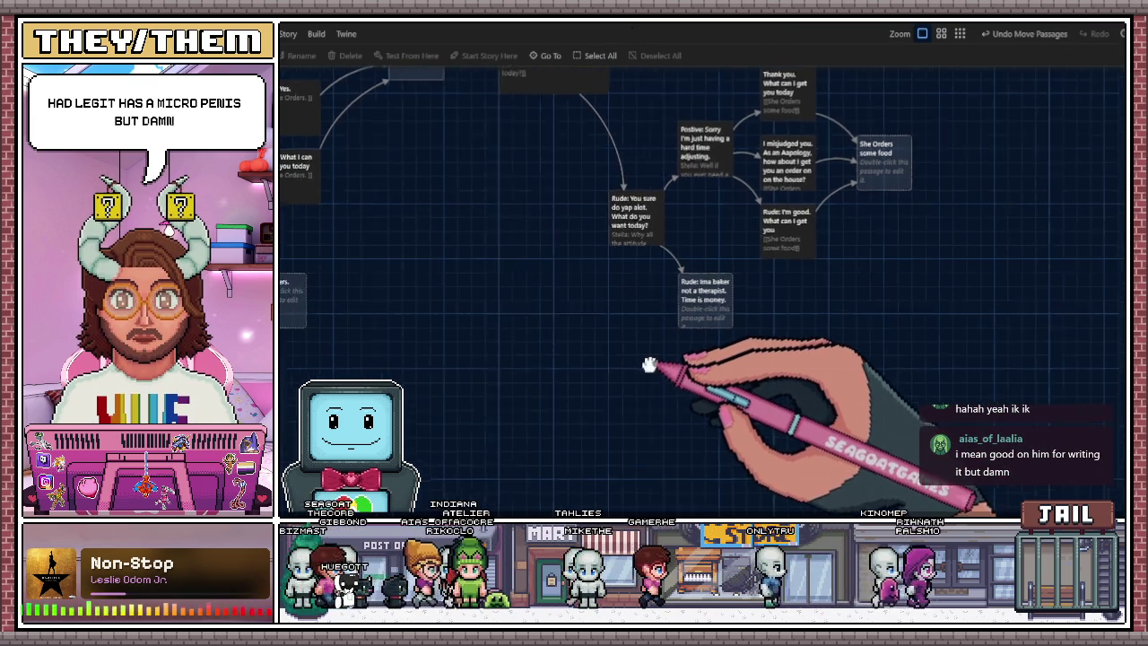
pyautogui.scroll(5, 630, 355)
pyautogui.hscroll(-1, 630, 355)
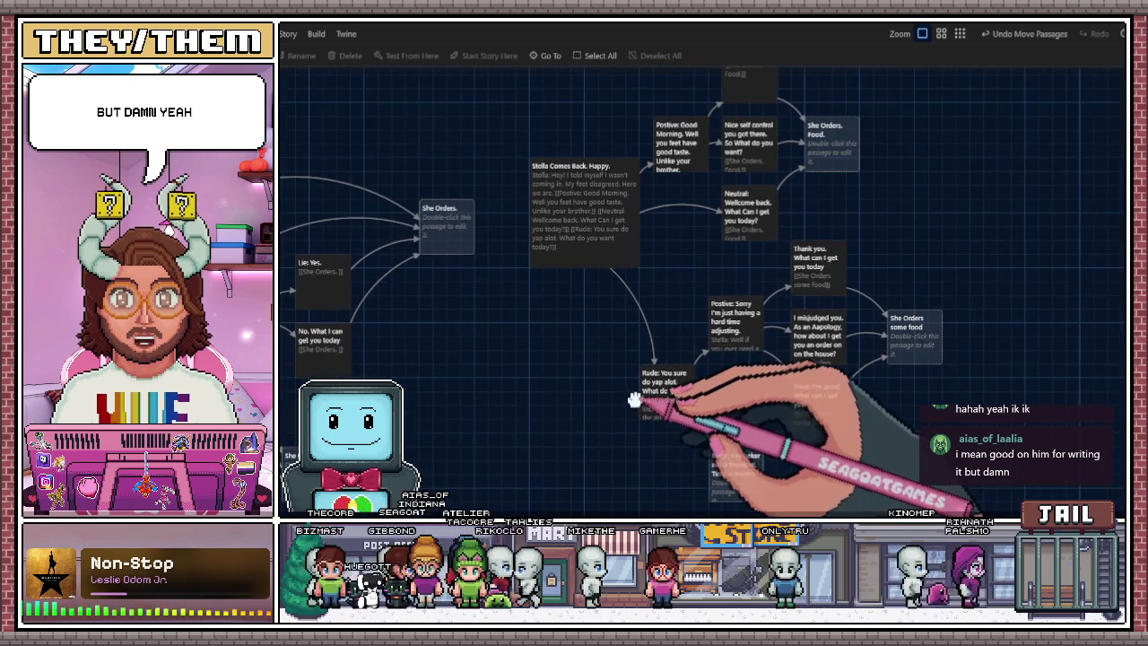
pyautogui.hscroll(-1, 607, 336)
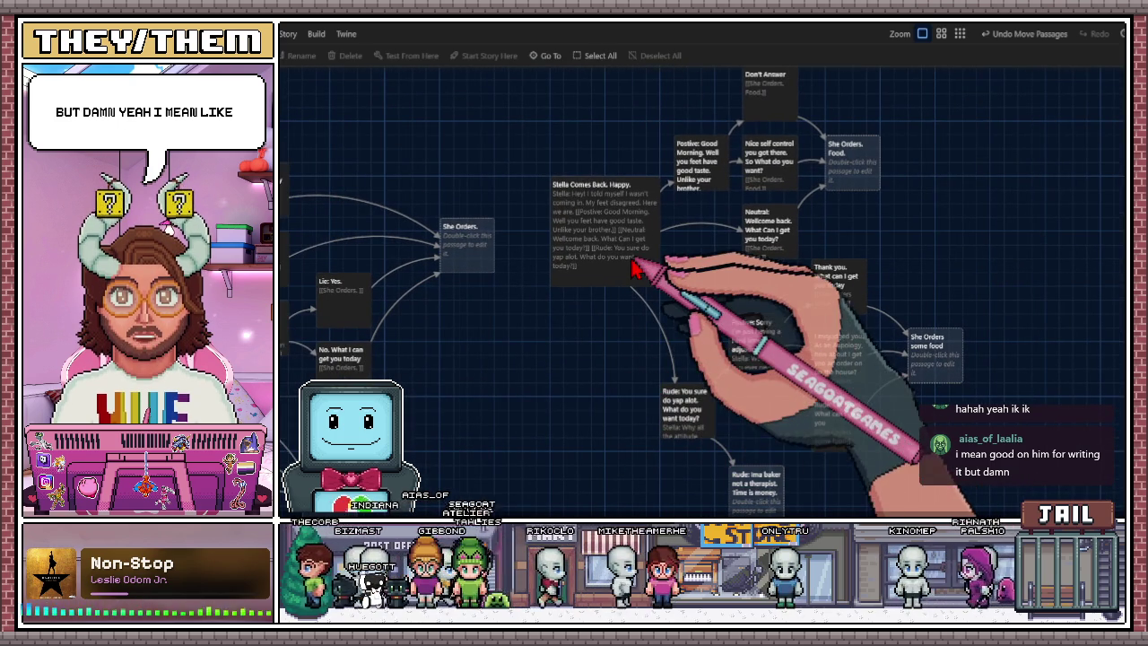
pyautogui.click(626, 255)
pyautogui.moveTo(626, 255); pyautogui.dragTo(628, 283)
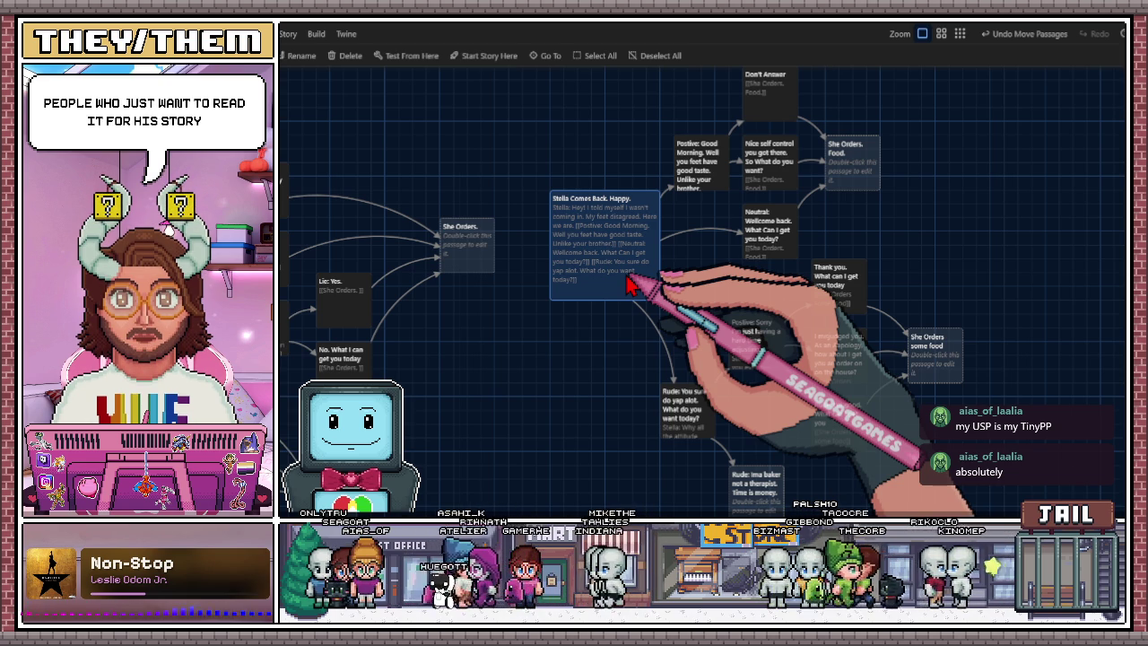
pyautogui.scroll(-1, 505, 374)
pyautogui.hscroll(-1, 505, 375)
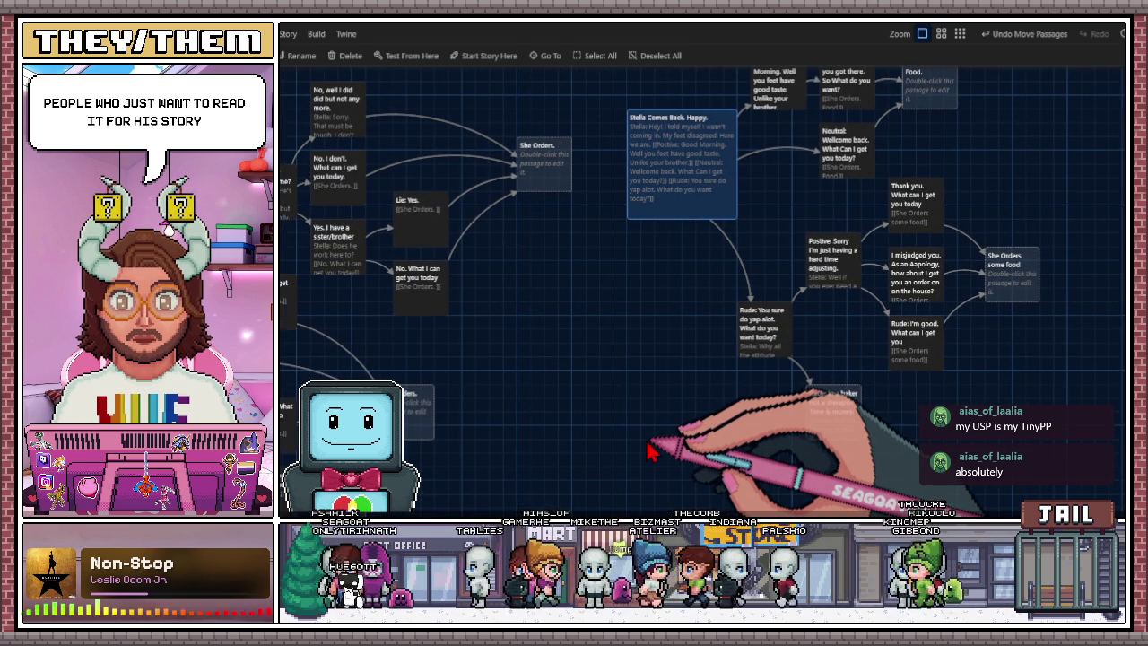
pyautogui.scroll(-1, 604, 404)
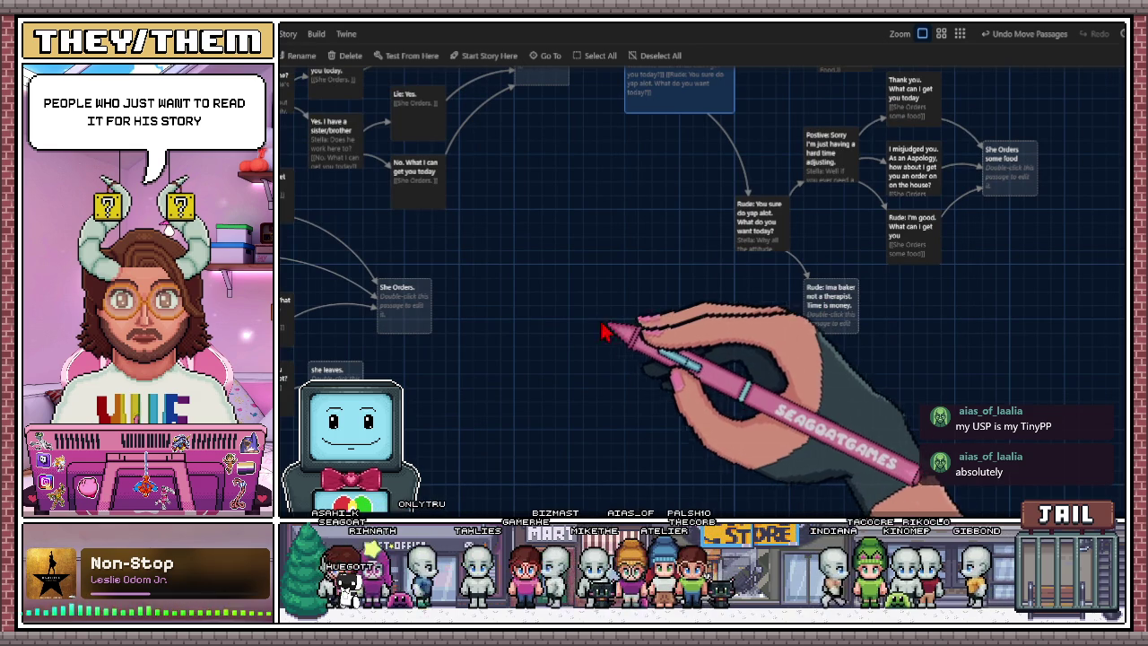
# Add a new passage below the Rude branch and open it for editing.
pyautogui.click(261, 56)
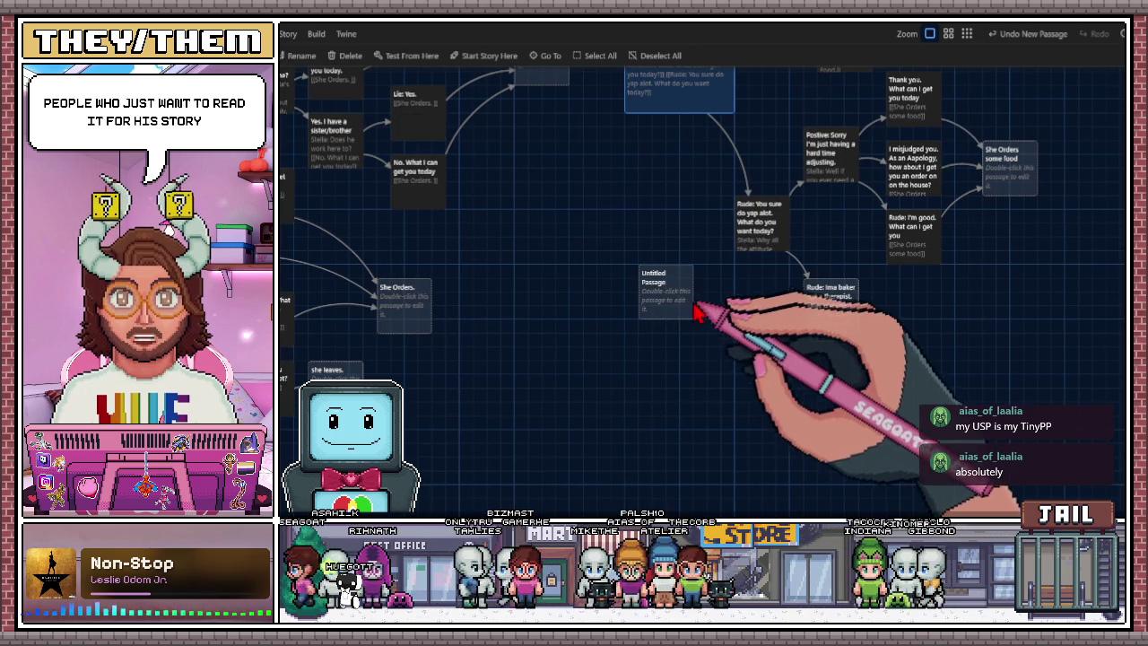
pyautogui.moveTo(662, 346); pyautogui.dragTo(660, 355)
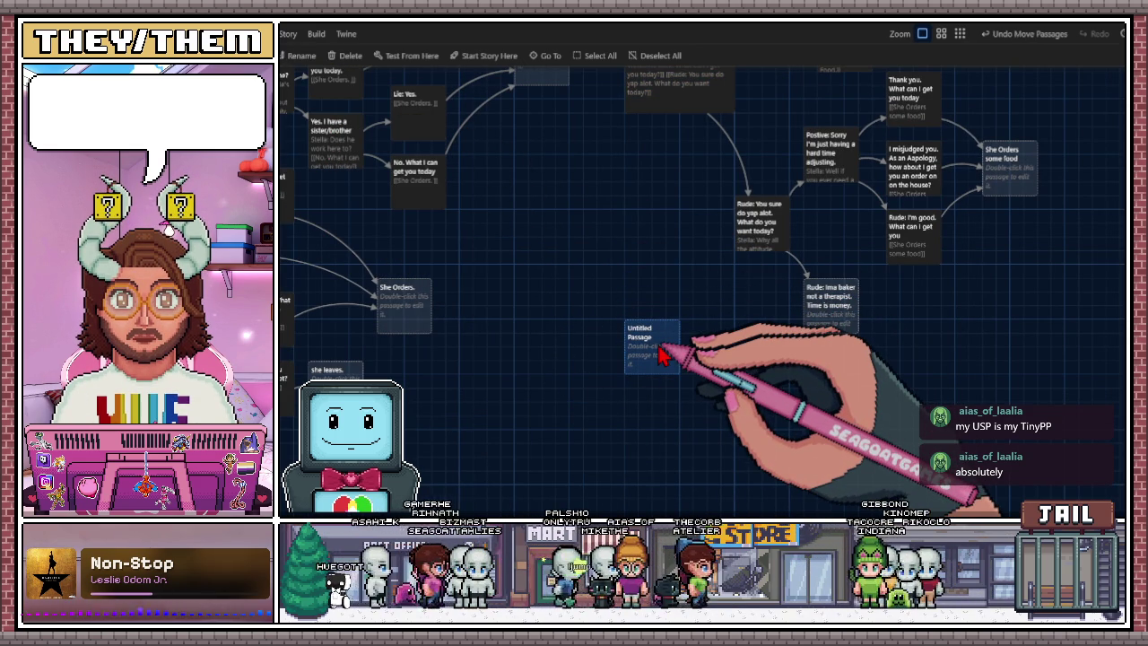
pyautogui.doubleClick(659, 355)
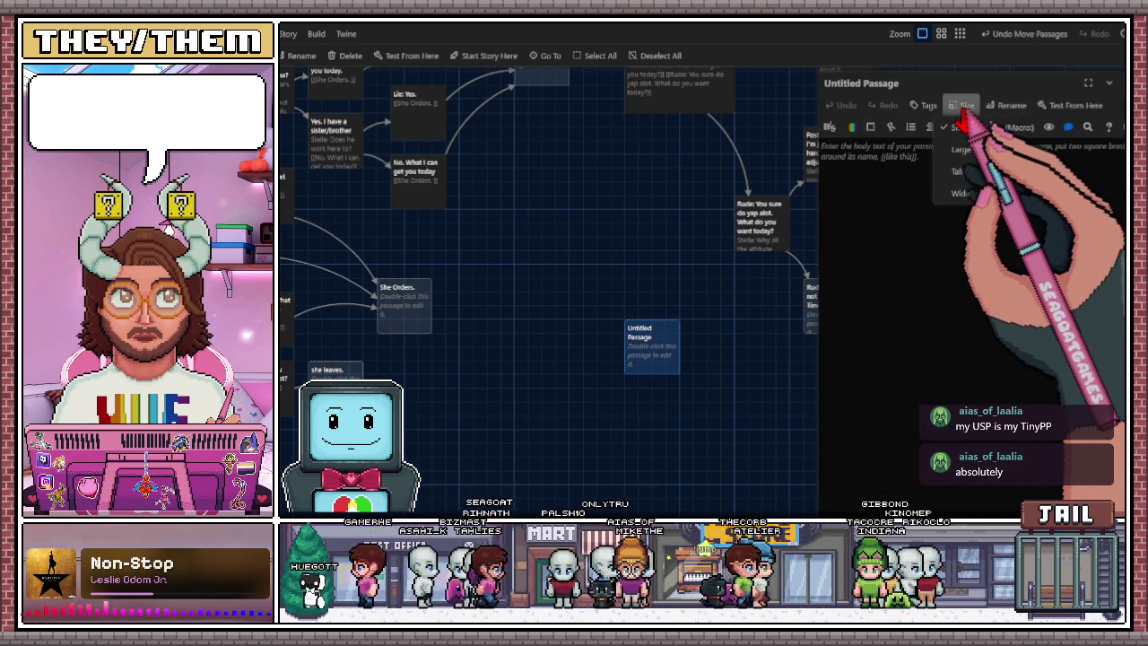
# Try the Tall and Wide sizes, then set the new passage to Large.
pyautogui.click(964, 107)
pyautogui.click(958, 179)
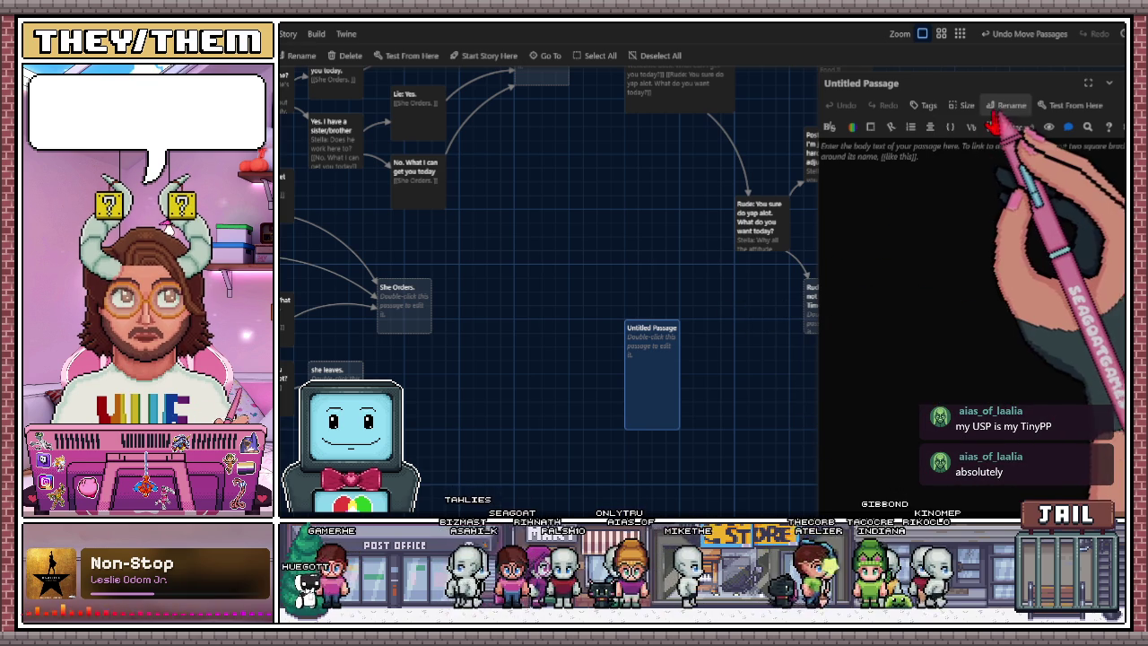
pyautogui.click(1012, 105)
pyautogui.click(964, 105)
pyautogui.click(960, 189)
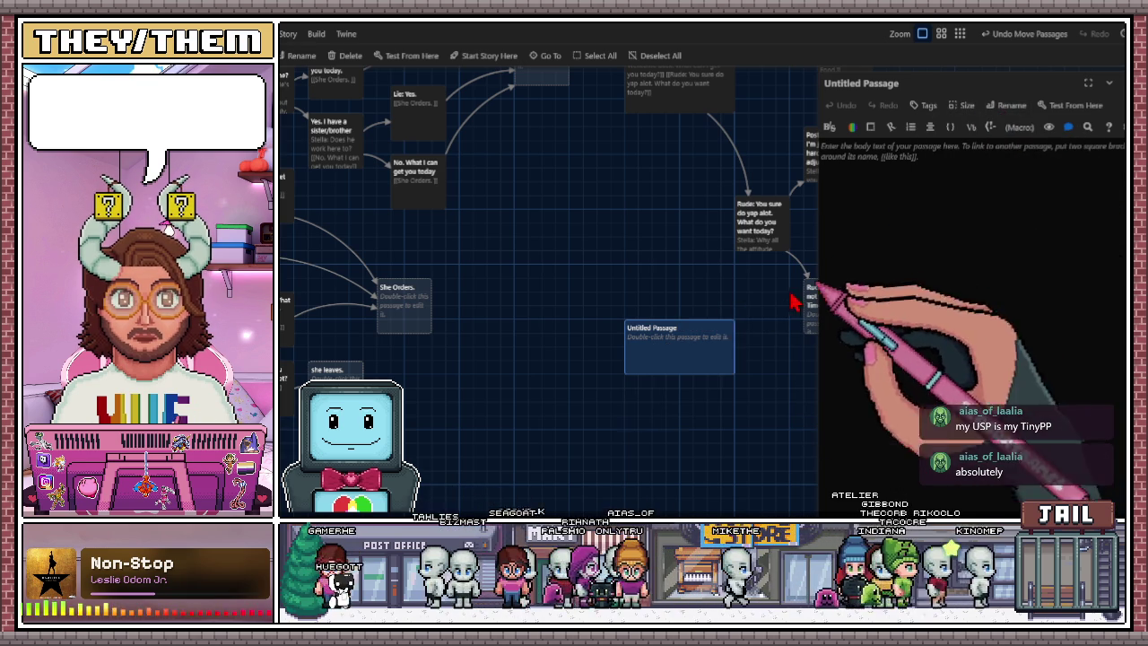
pyautogui.moveTo(686, 218)
pyautogui.mouseDown()
pyautogui.moveTo(638, 335)
pyautogui.moveTo(626, 309)
pyautogui.mouseUp()
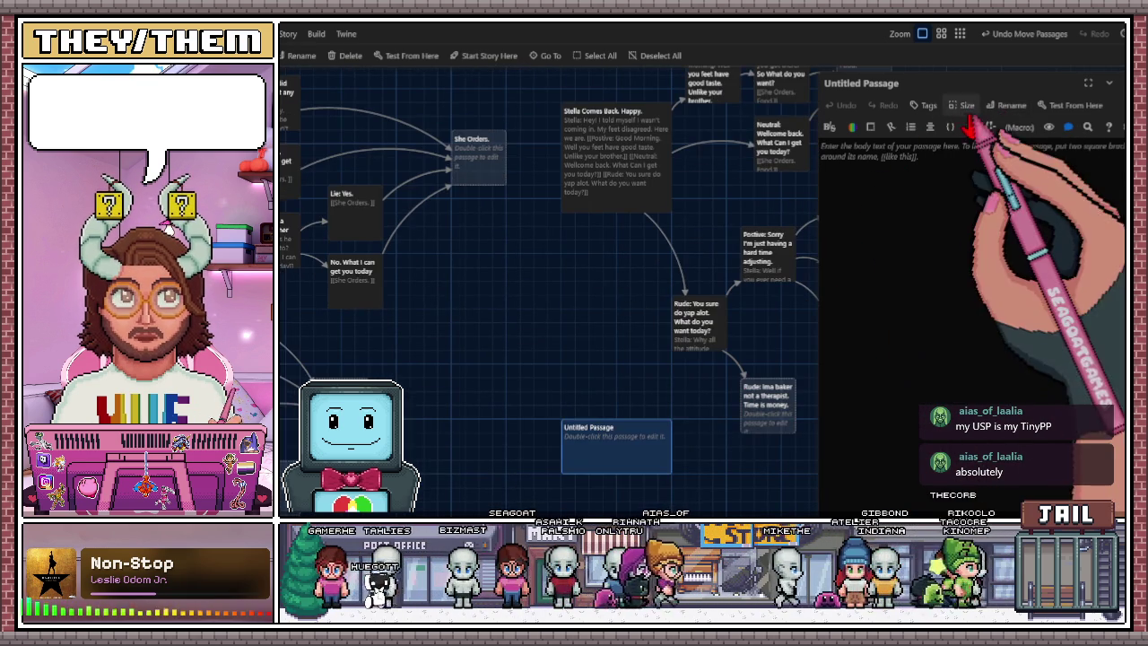
pyautogui.click(968, 105)
pyautogui.click(959, 167)
pyautogui.scroll(-1, 664, 305)
pyautogui.moveTo(593, 283)
pyautogui.mouseDown()
pyautogui.moveTo(595, 341)
pyautogui.moveTo(539, 415)
pyautogui.moveTo(559, 350)
pyautogui.moveTo(557, 362)
pyautogui.mouseUp()
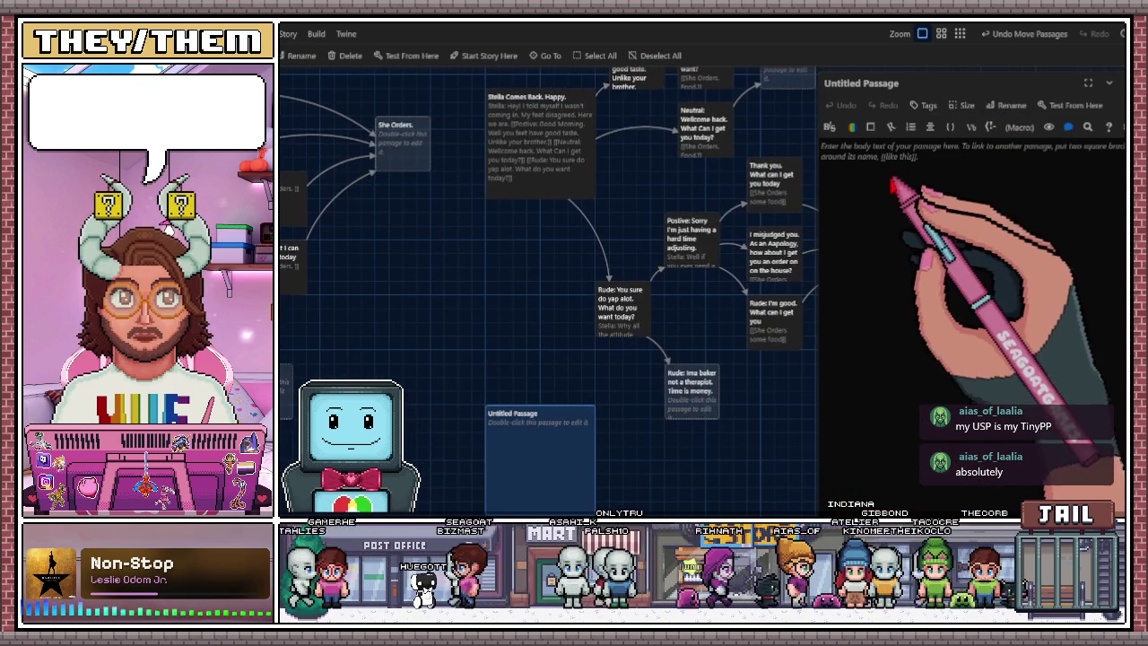
pyautogui.doubleClick(869, 83)
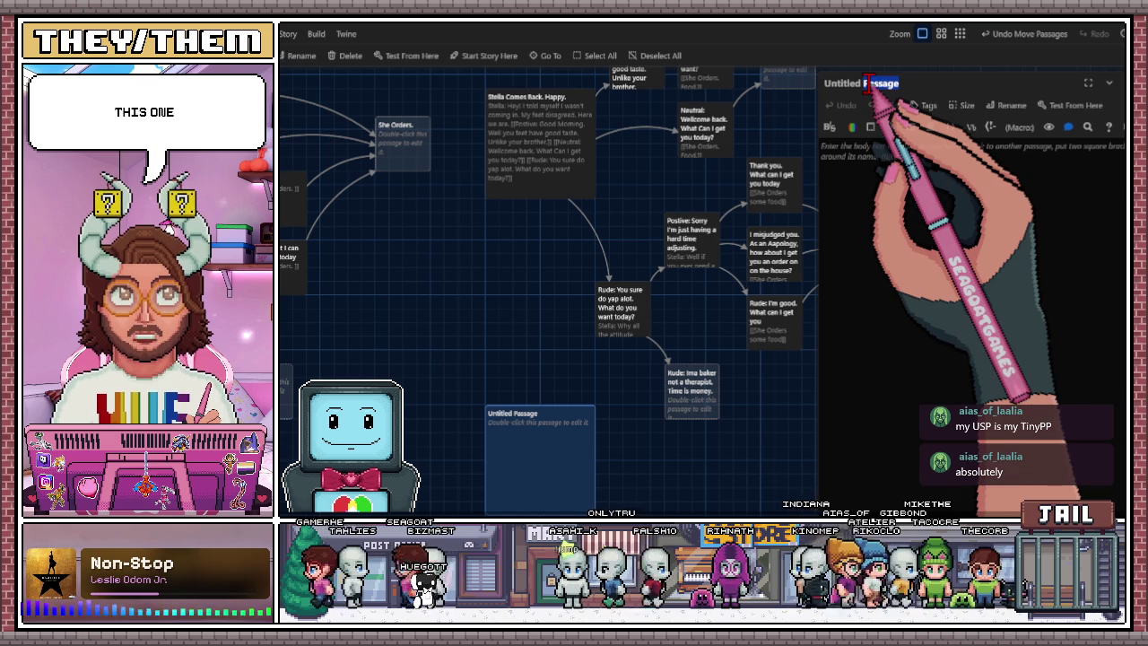
# Rename the passage to 'Stella Comes Back Upset.'.
pyautogui.click(990, 108)
pyautogui.write('Stella Comes Back Upset.')
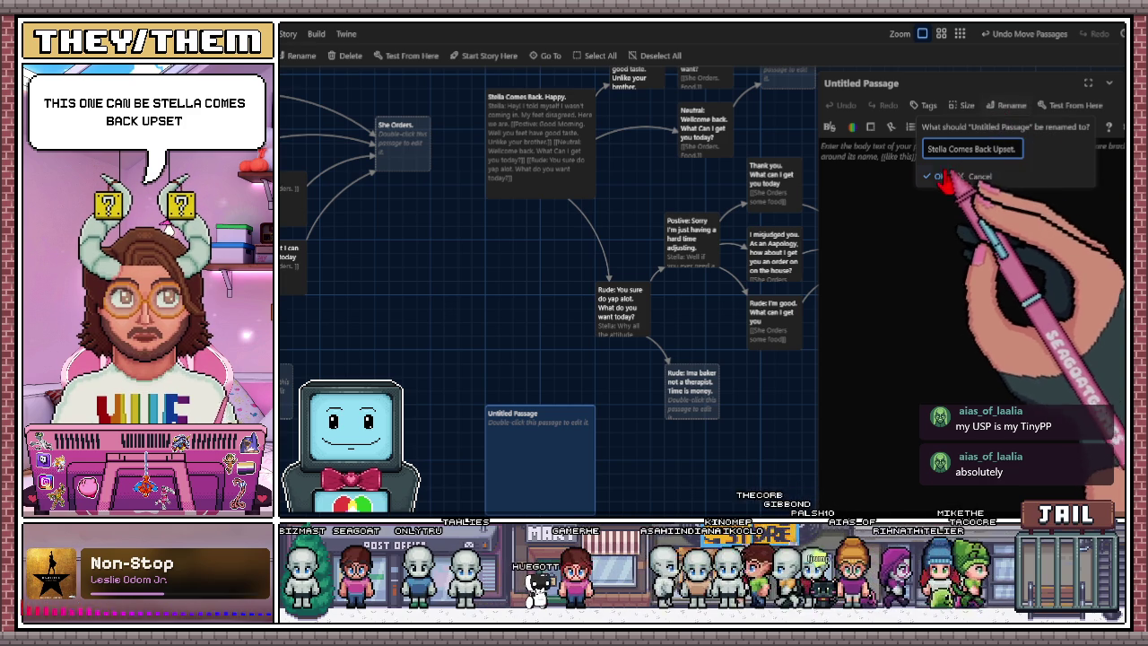
pyautogui.press('Return')
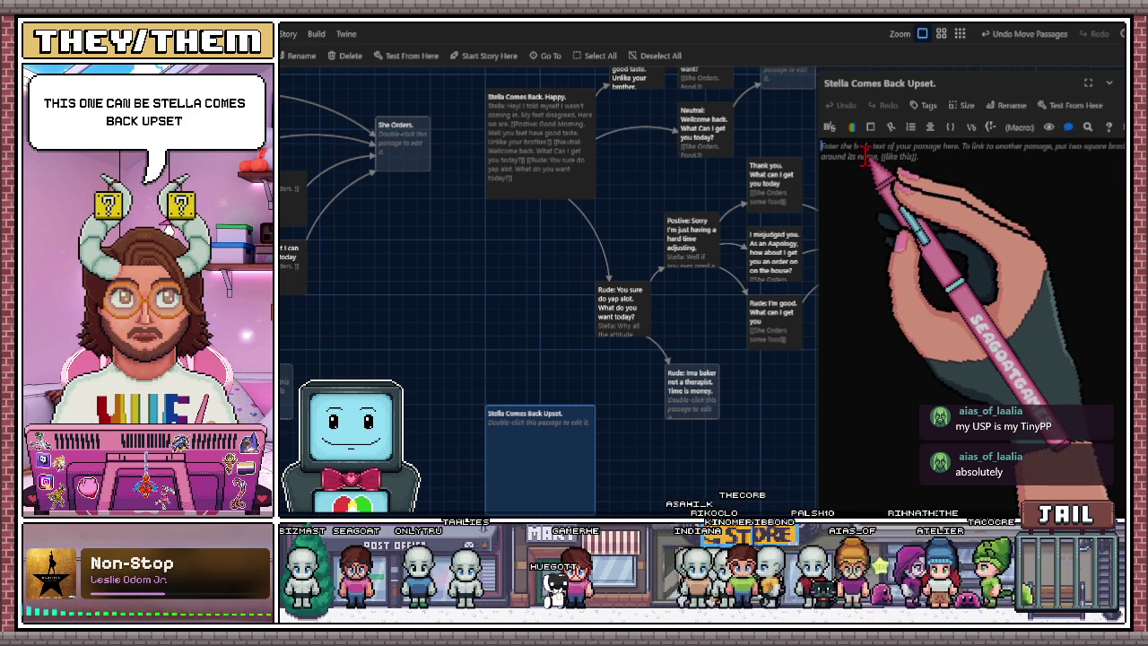
# Type the opening line 'Stella: I'm back! If your baking wasn't so damn good, I would'.
pyautogui.click(865, 153)
pyautogui.write('[[')
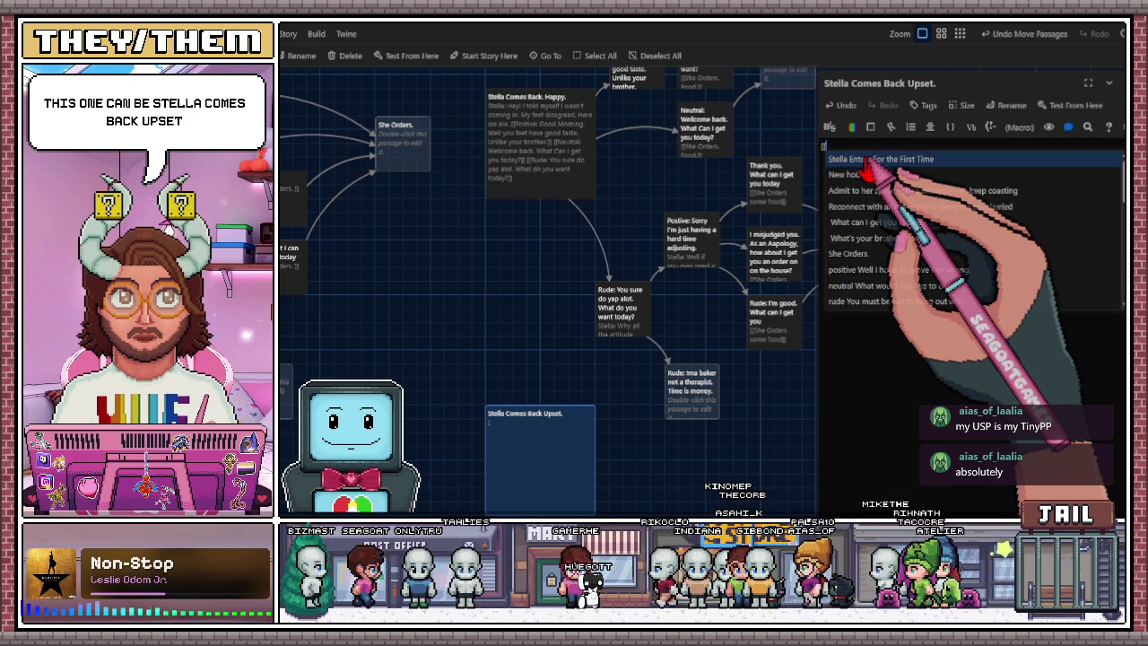
pyautogui.click(869, 160)
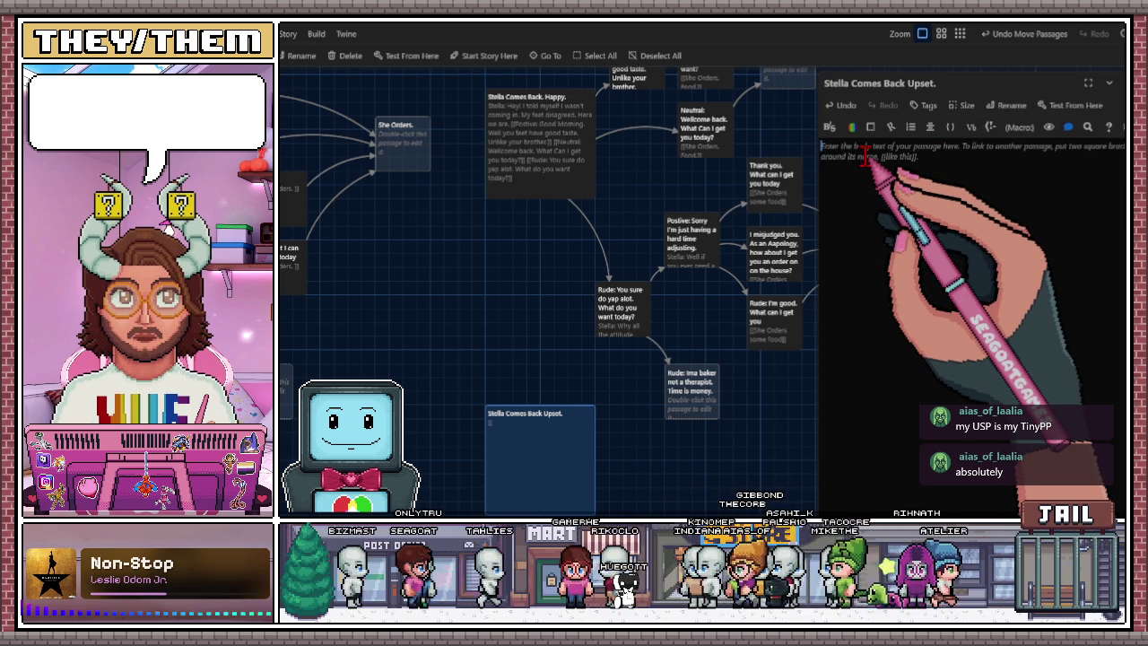
pyautogui.hotkey('ctrl', 'z')
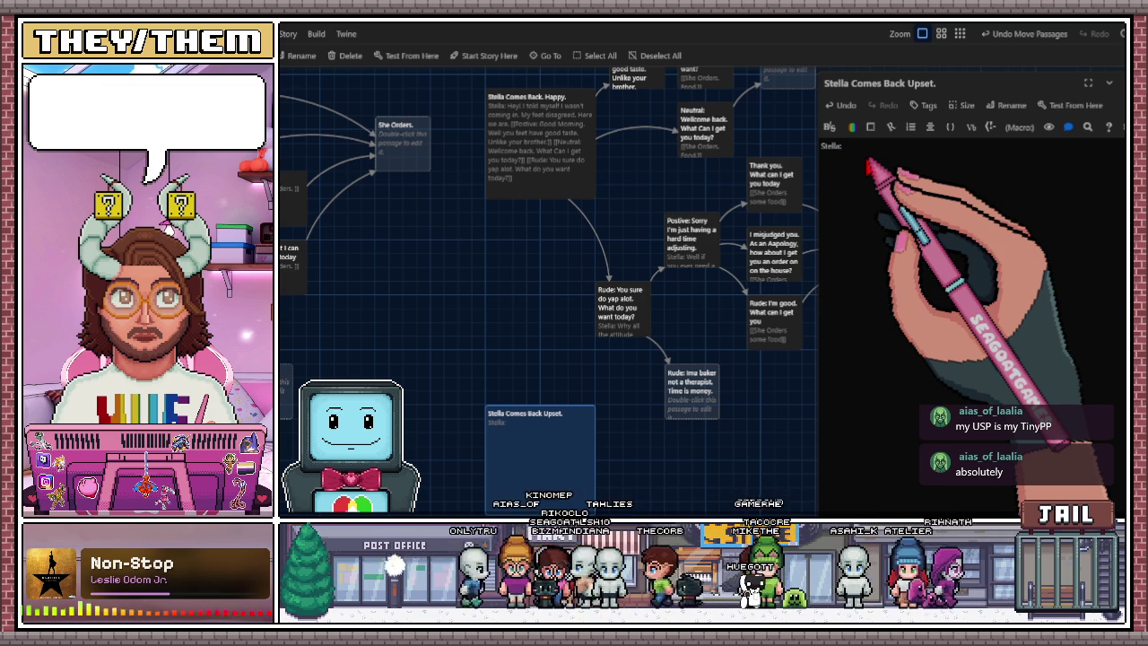
pyautogui.write(' Okay')
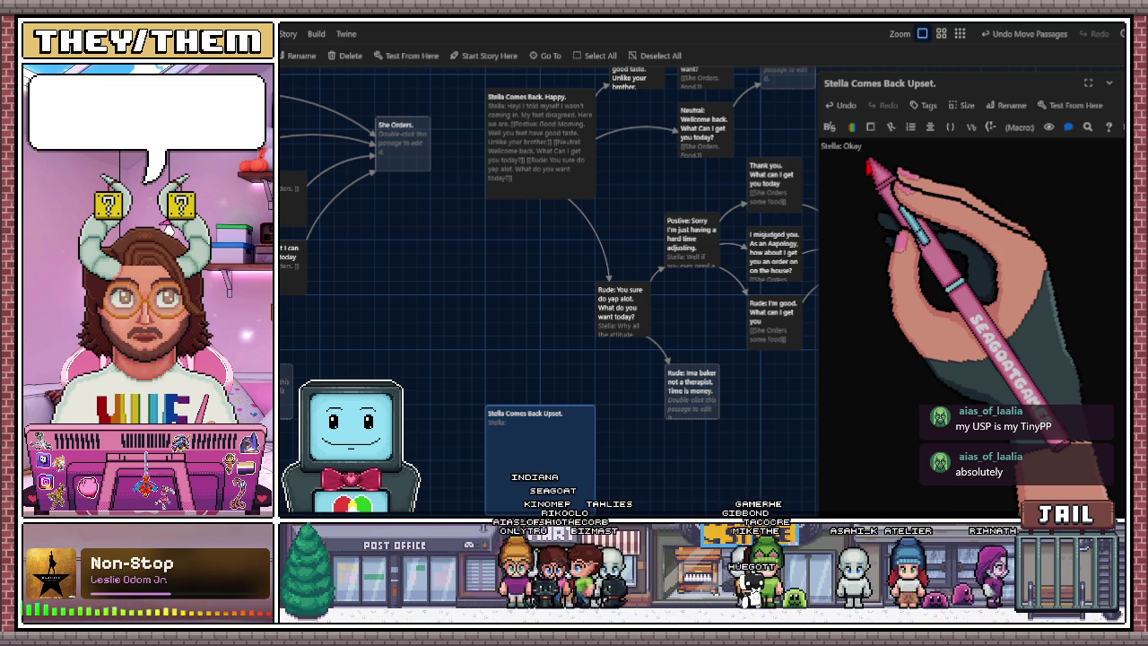
pyautogui.press('BackSpace')
pyautogui.write("I'm")
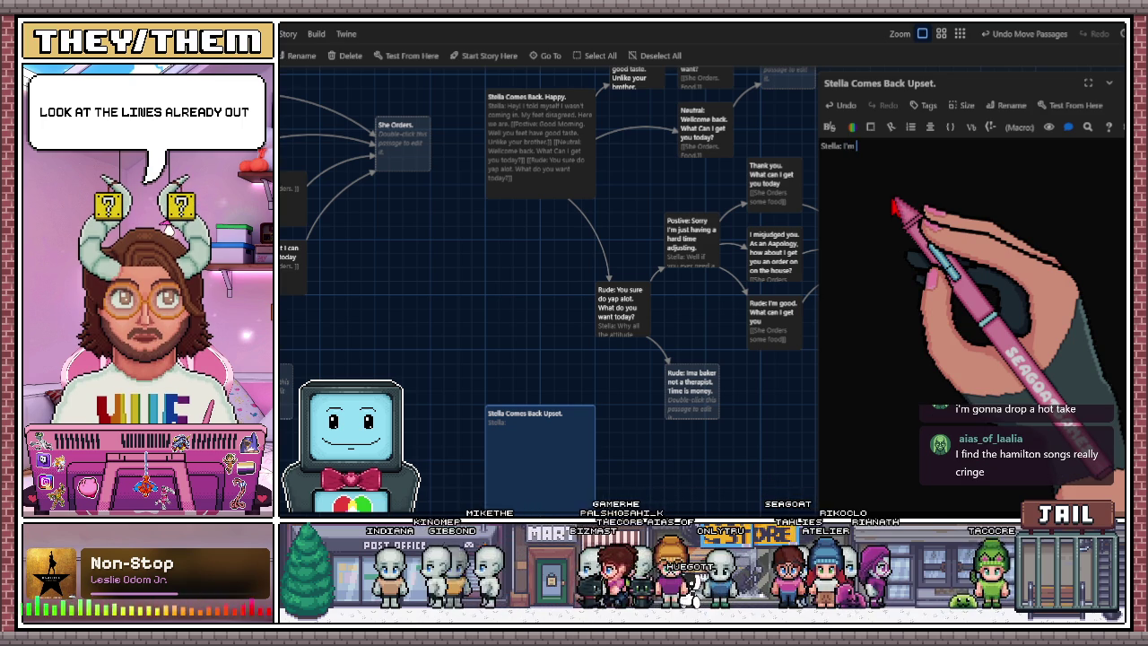
pyautogui.write('back! If your baking w')
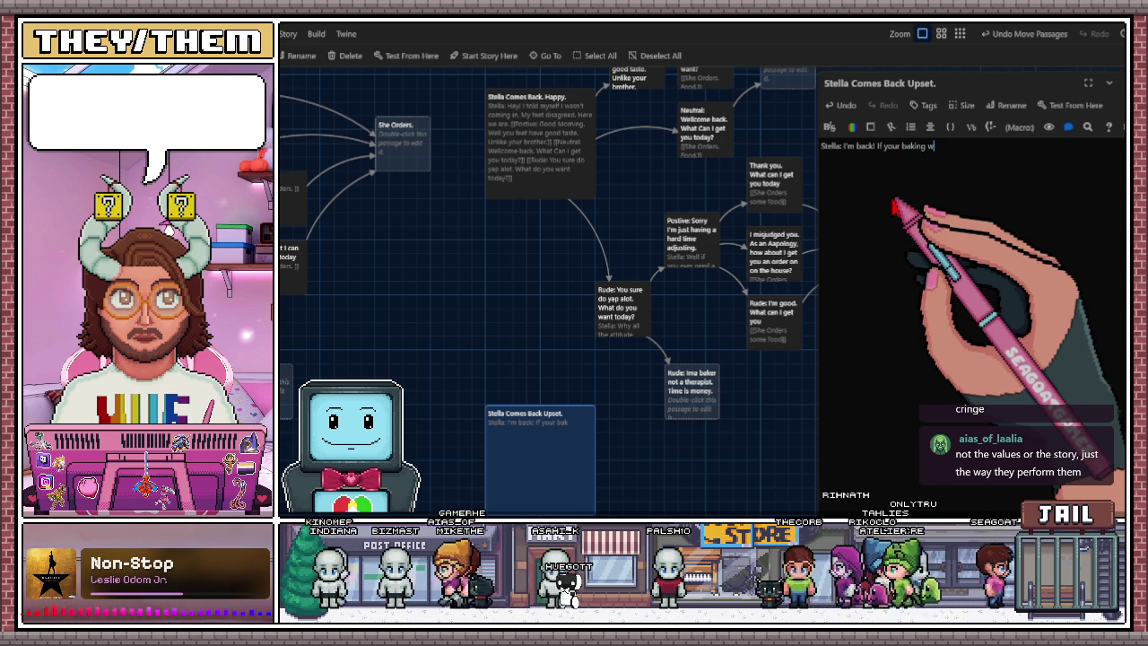
pyautogui.write("asn't so damn good")
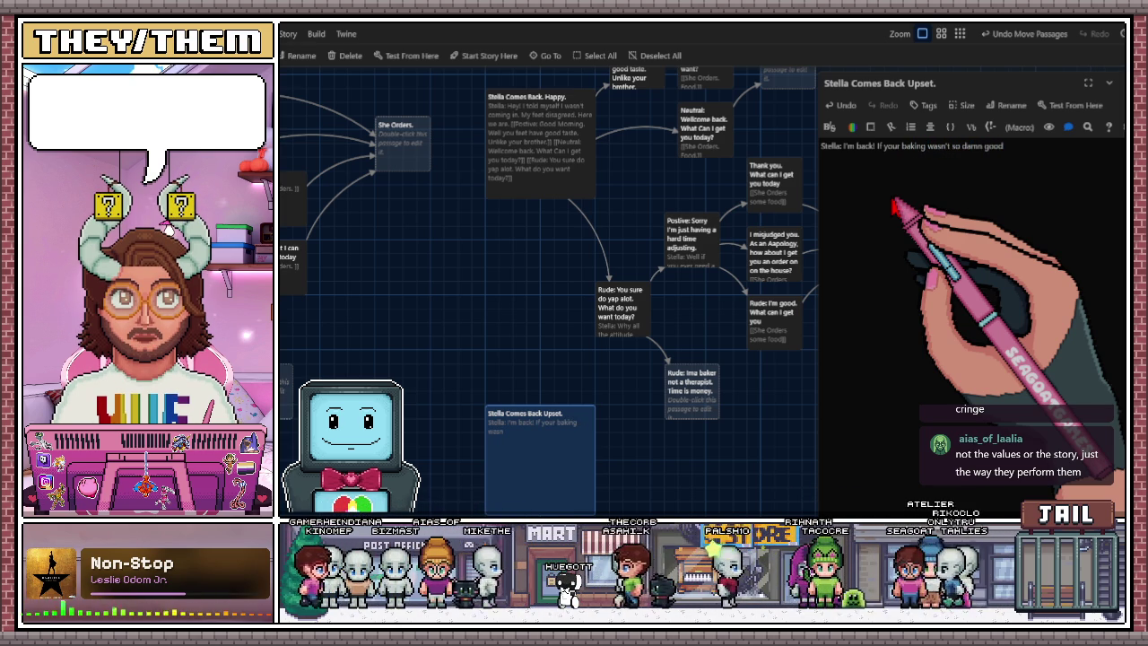
pyautogui.write(', I would')
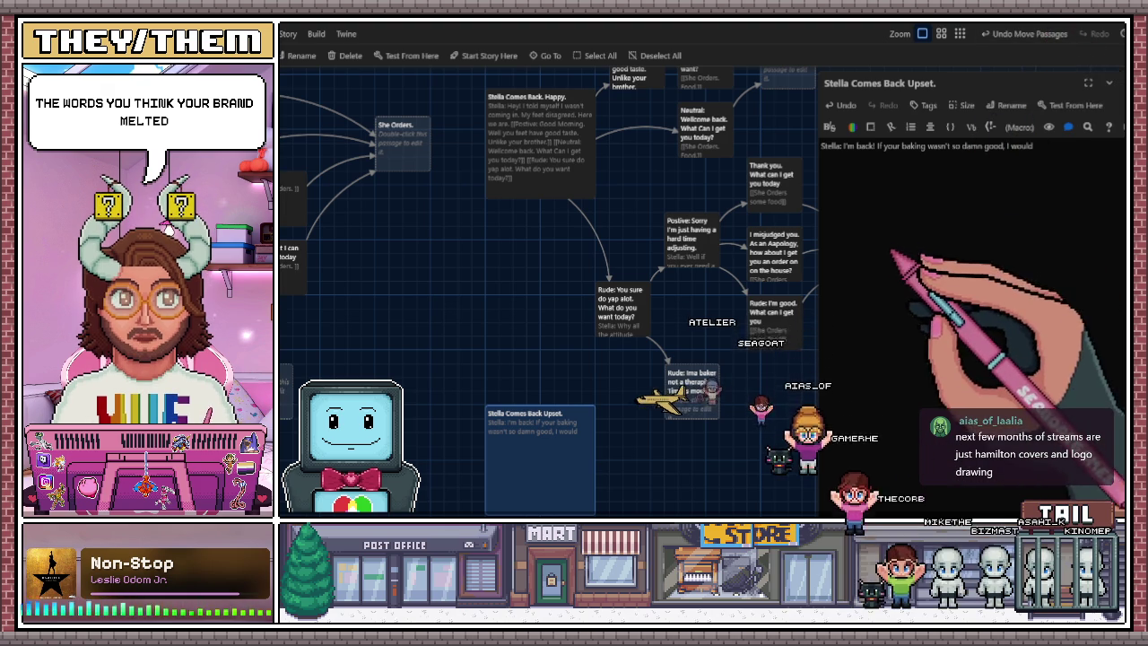
# Scroll down the story map to view the Stella passage.
pyautogui.scroll(-1, 664, 358)
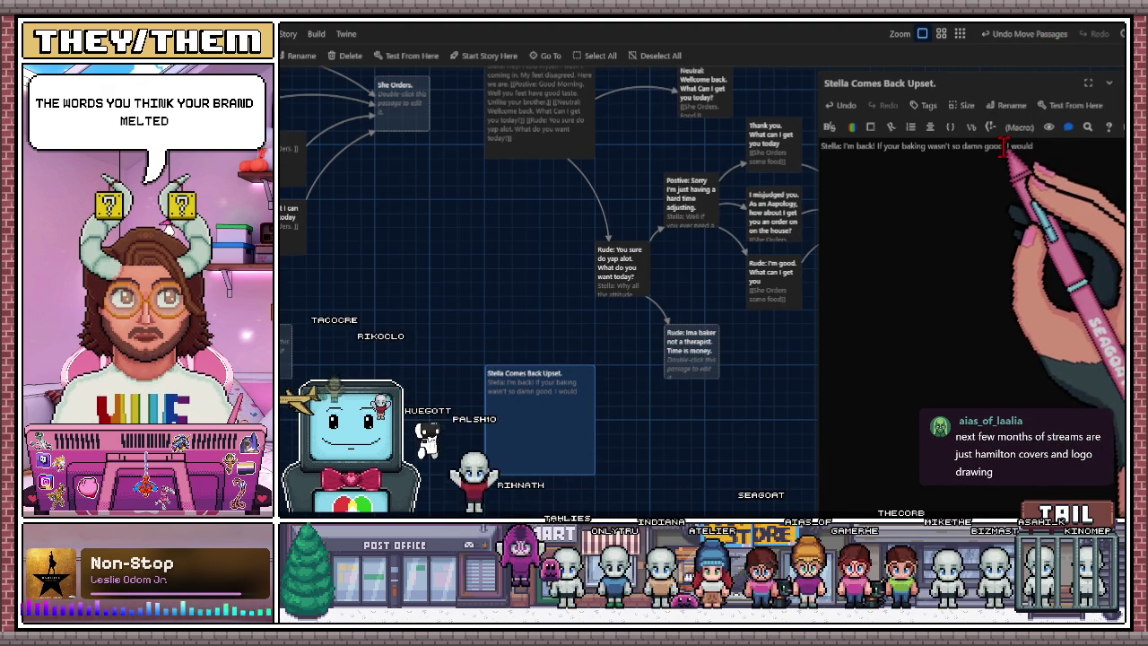
# Trim the line to end at 'good.', add an '(agressive)' tag after 'Stella:', and begin a link below.
pyautogui.press('BackSpace')
pyautogui.press('BackSpace')
pyautogui.press('BackSpace')
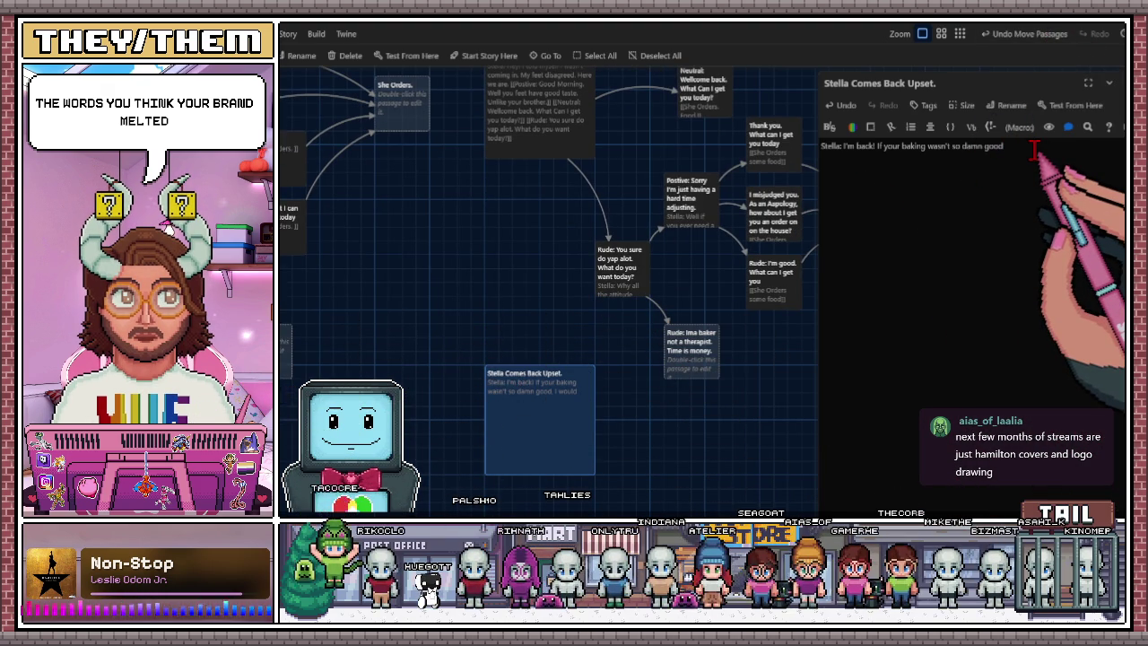
pyautogui.write('.')
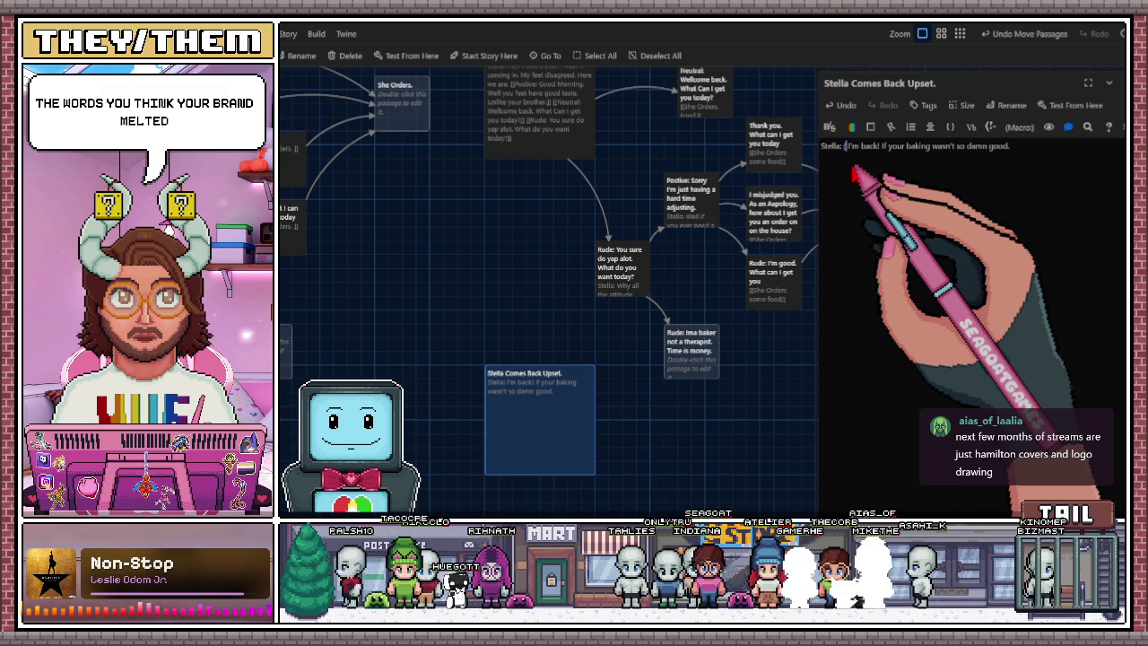
pyautogui.write('(passive Aggressiv')
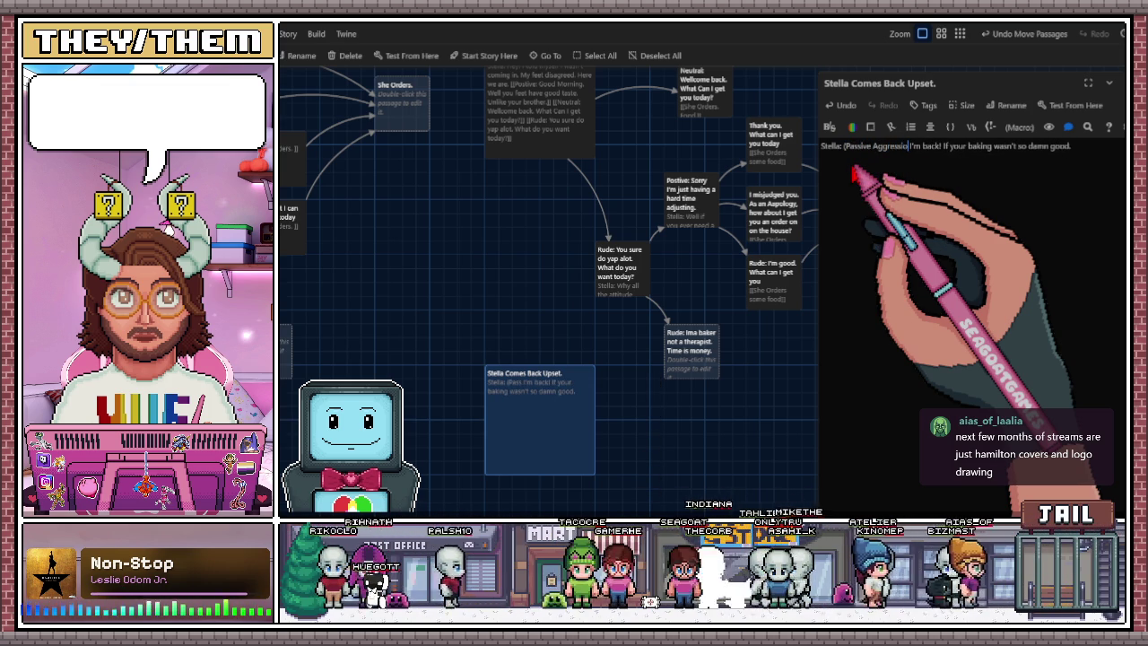
pyautogui.write('n)')
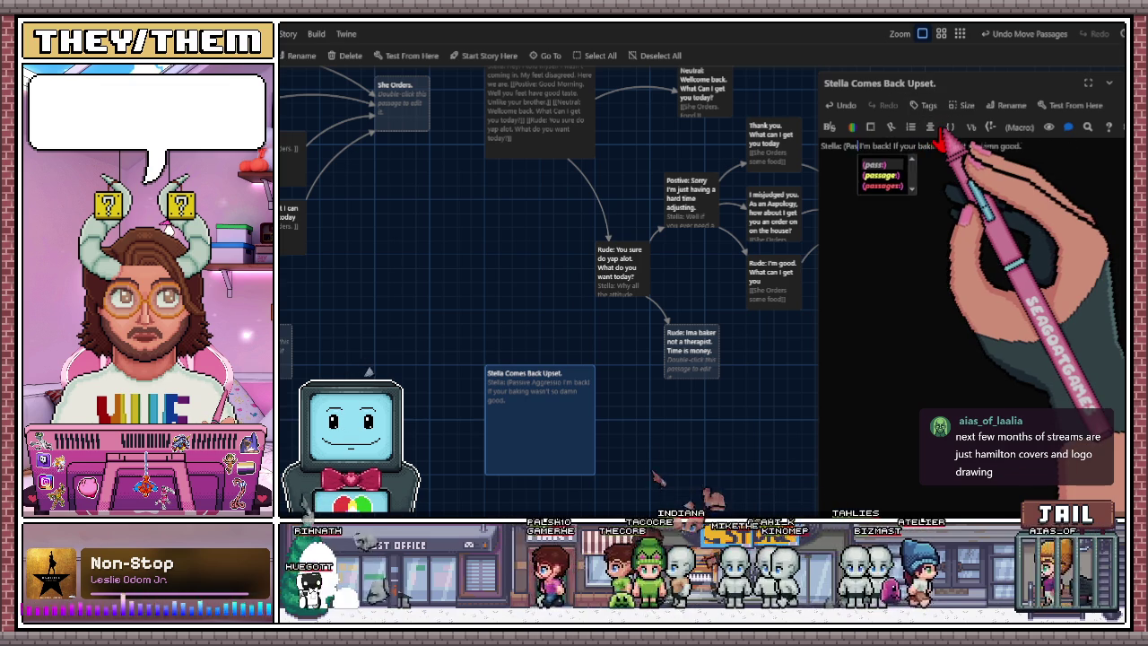
pyautogui.press('BackSpace')
pyautogui.press('BackSpace')
pyautogui.press('BackSpace')
pyautogui.write('agi')
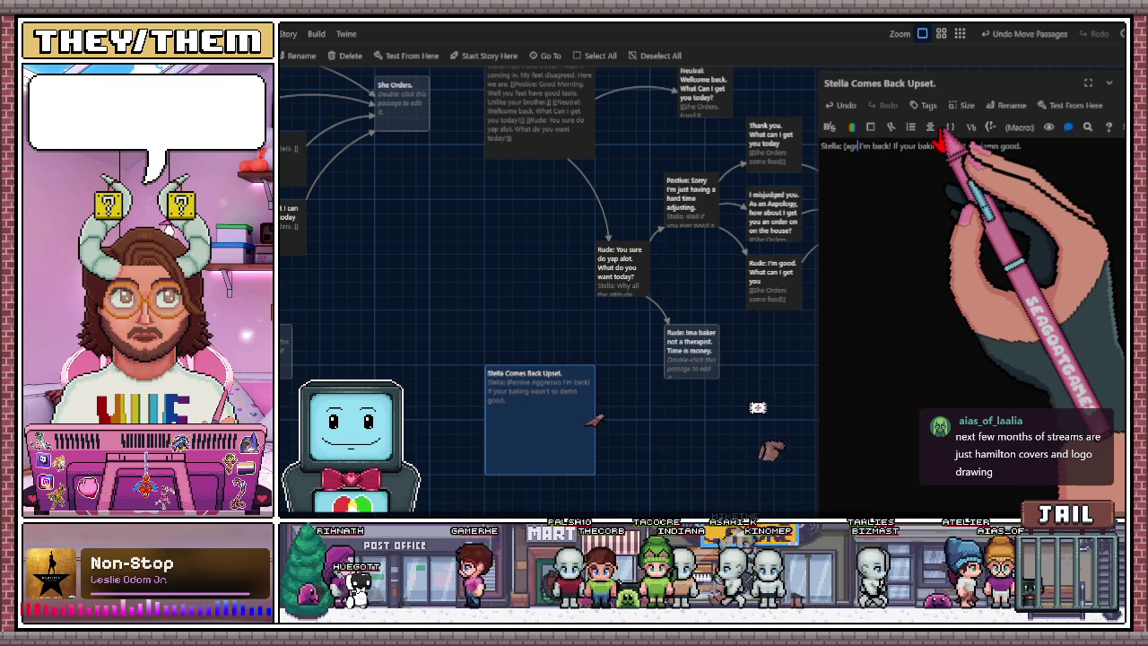
pyautogui.write('sive')
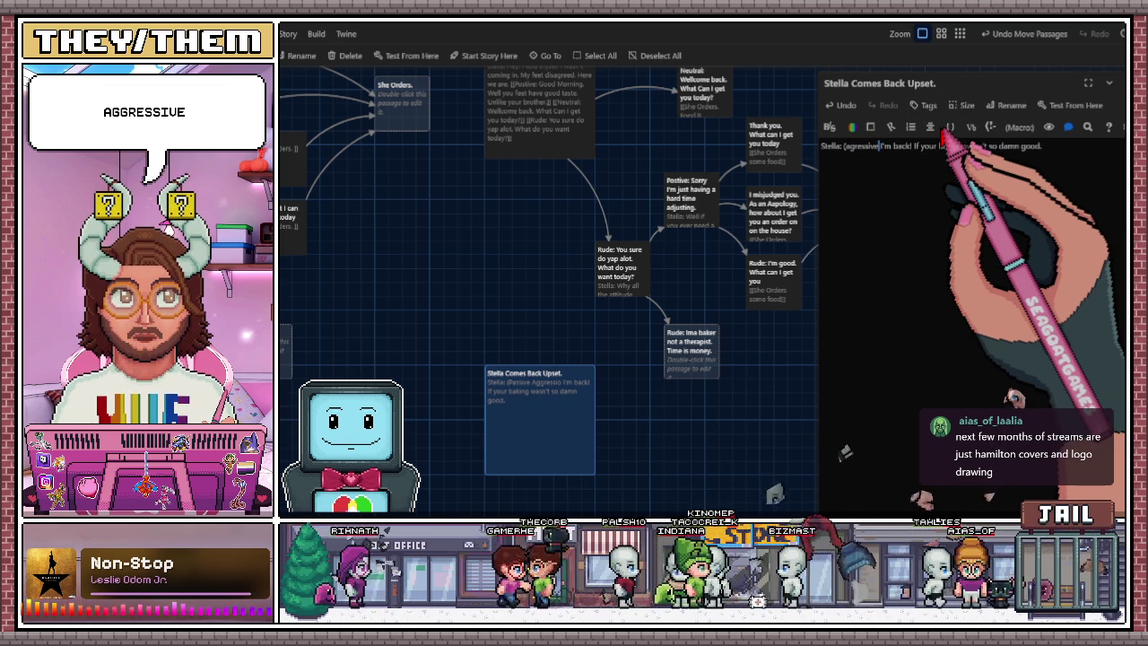
pyautogui.write(')')
pyautogui.click(1062, 144)
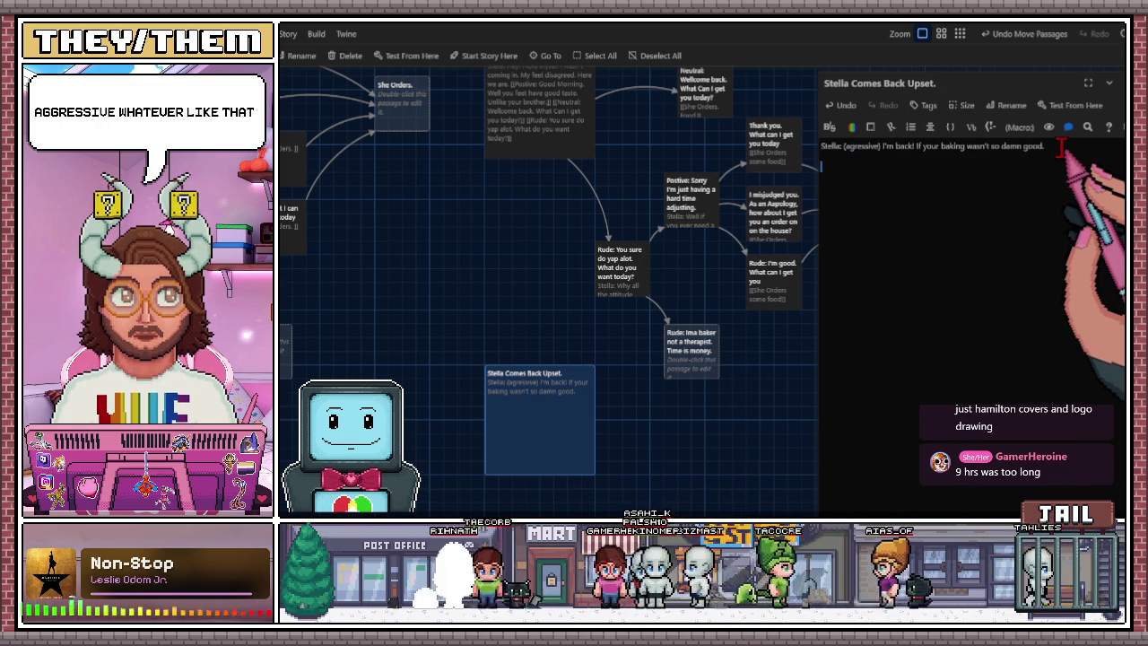
pyautogui.write('[[')
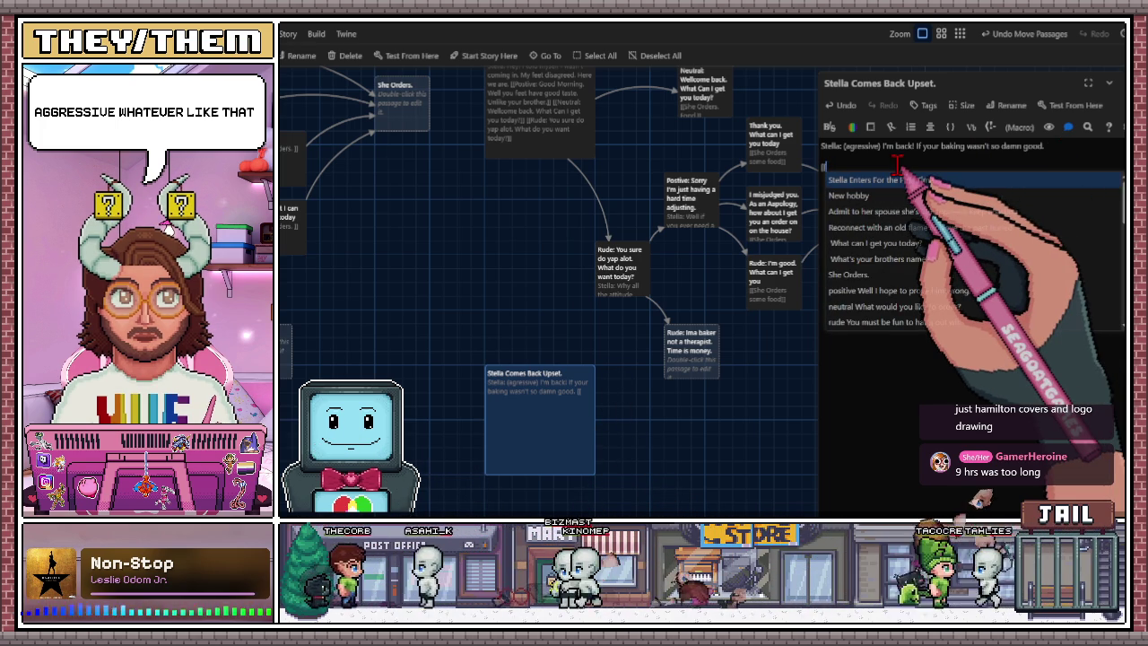
# Add the link [[Sorry for being rude to you. I was having an off day. Can we start over?]], then begin 'I know I'm good.'.
pyautogui.write('N')
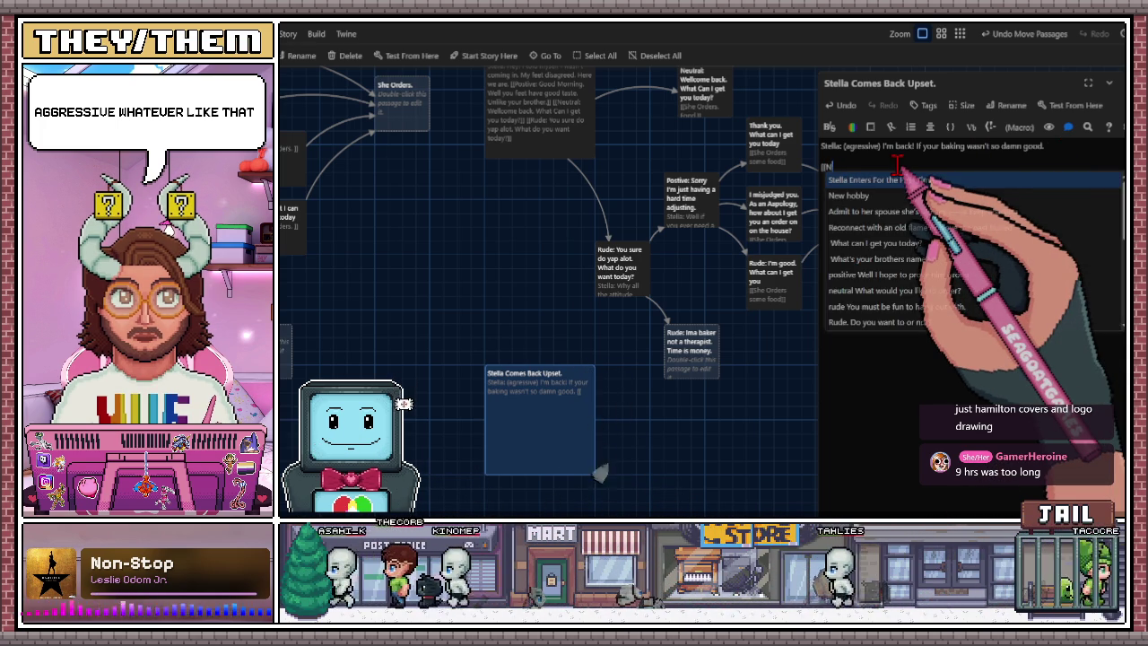
pyautogui.write('ice|')
pyautogui.press('BackSpace')
pyautogui.press('BackSpace')
pyautogui.press('BackSpace')
pyautogui.write('A')
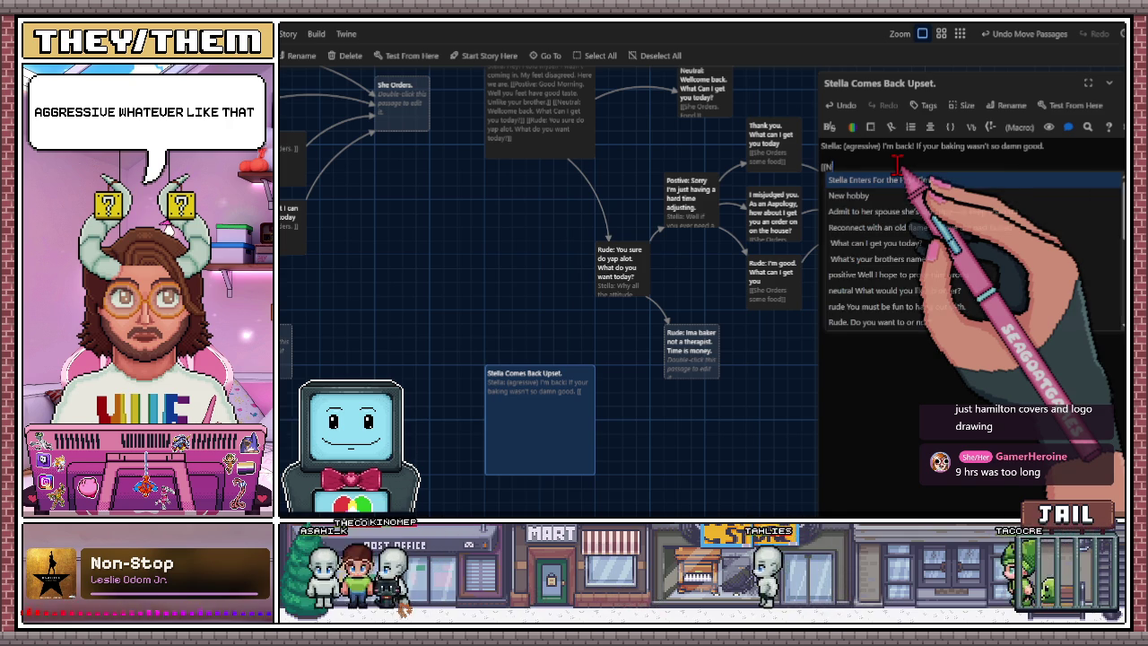
pyautogui.press('BackSpace')
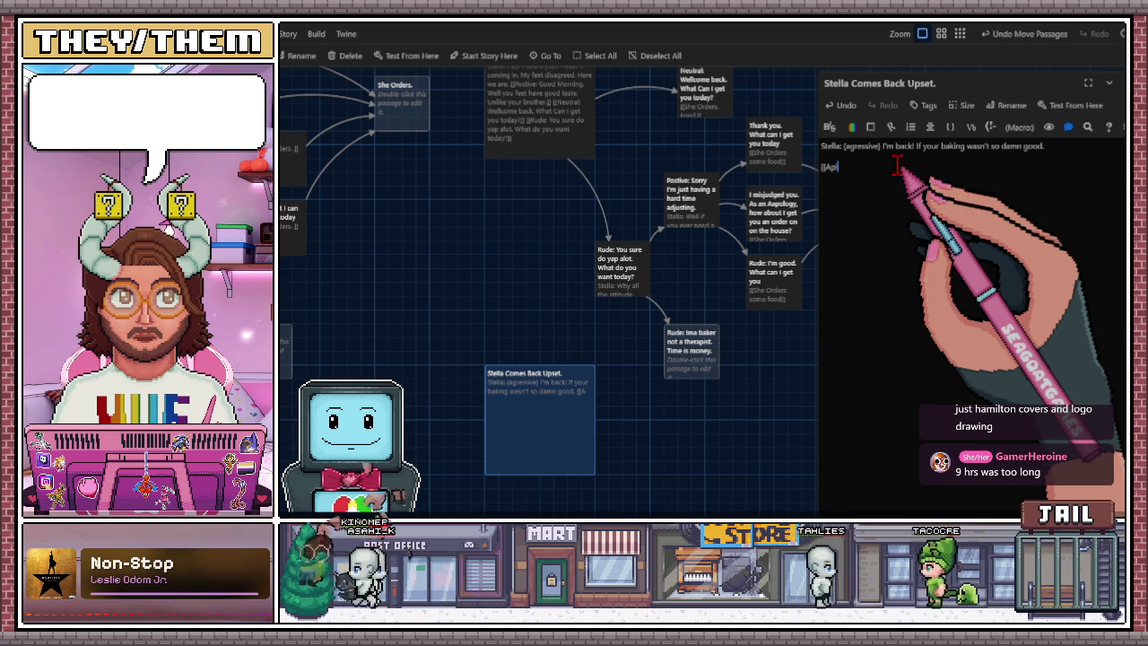
pyautogui.write('Sorr')
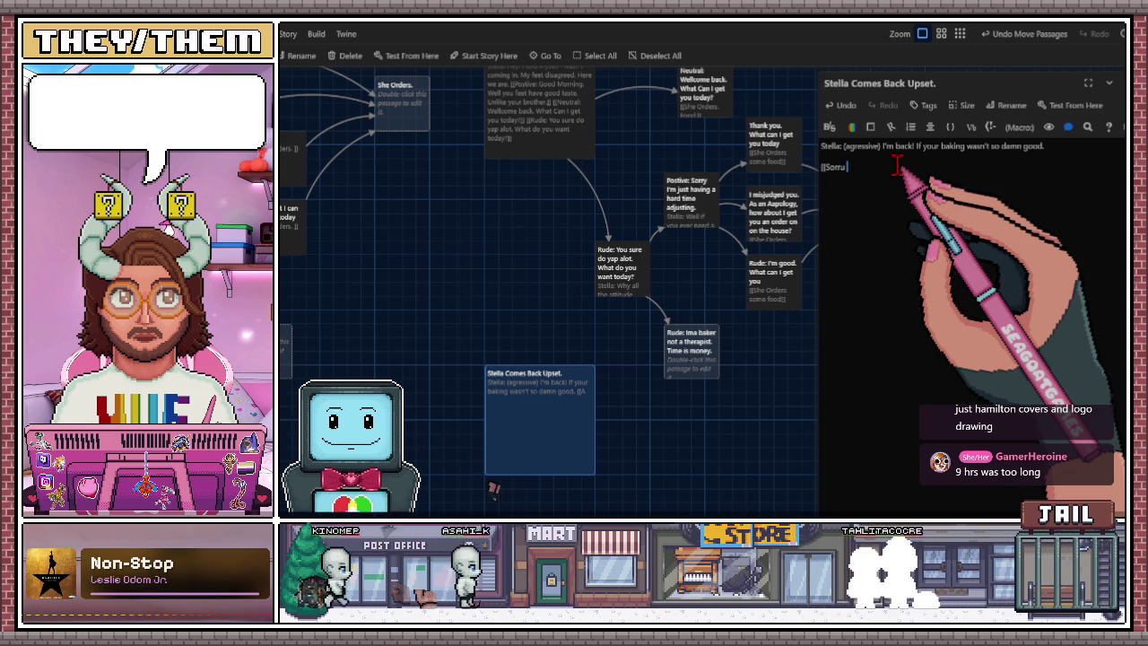
pyautogui.write('y for b')
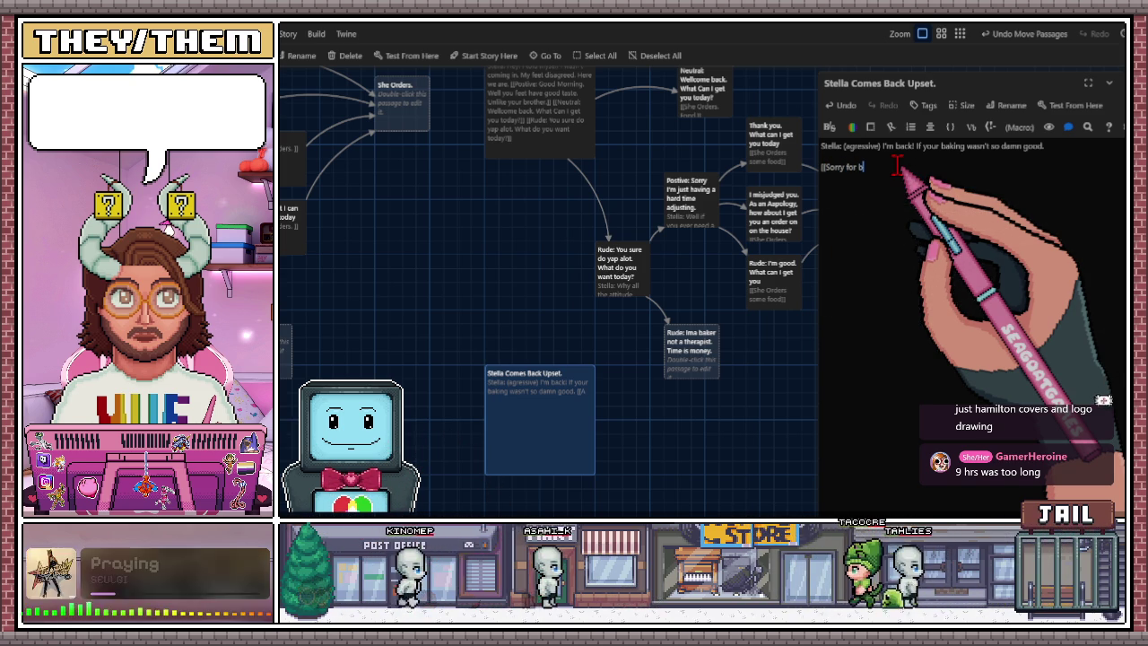
pyautogui.write('eing rude')
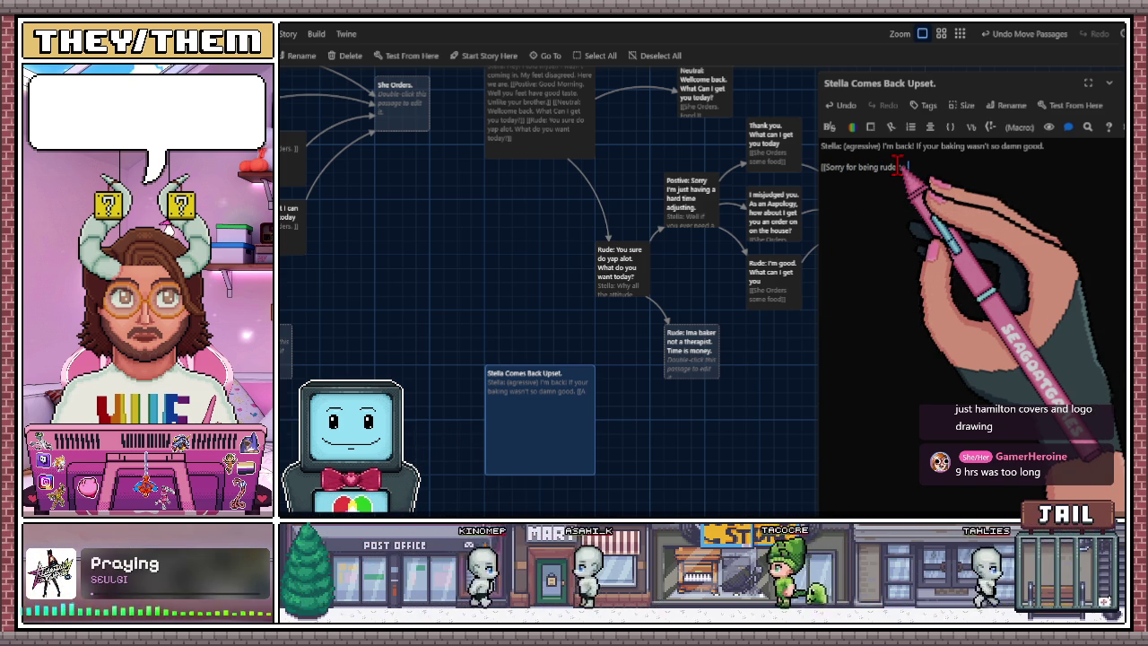
pyautogui.write(' to you')
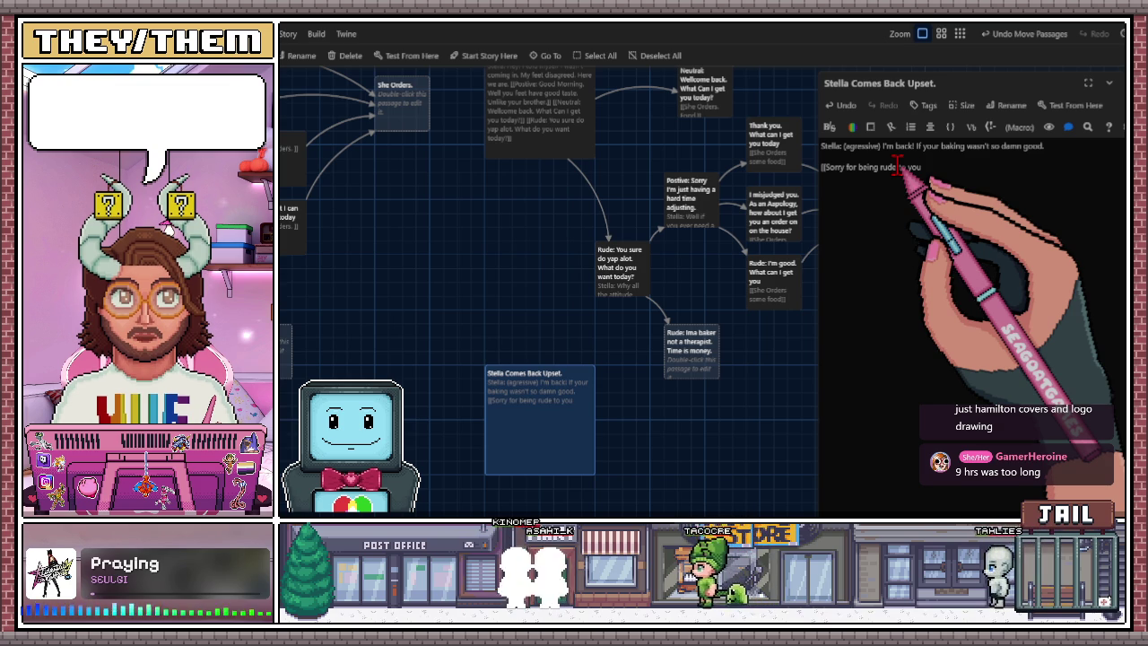
pyautogui.write('. I was h')
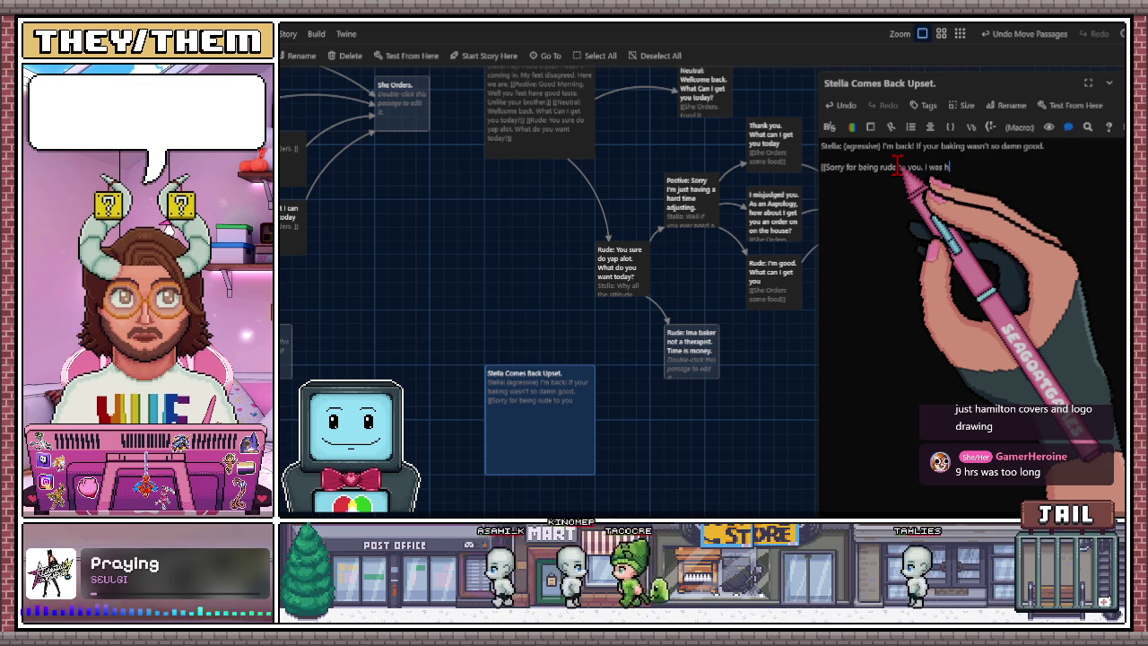
pyautogui.write('aving an off day ca')
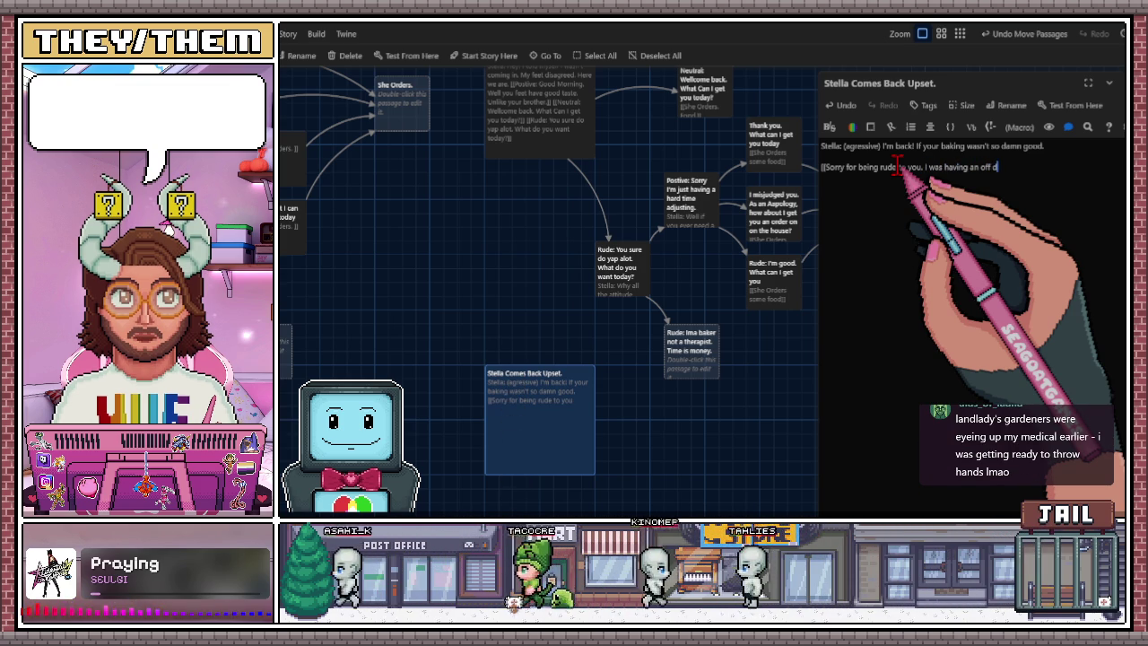
pyautogui.press('BackSpace')
pyautogui.press('BackSpace')
pyautogui.press('BackSpace')
pyautogui.write('. VCa')
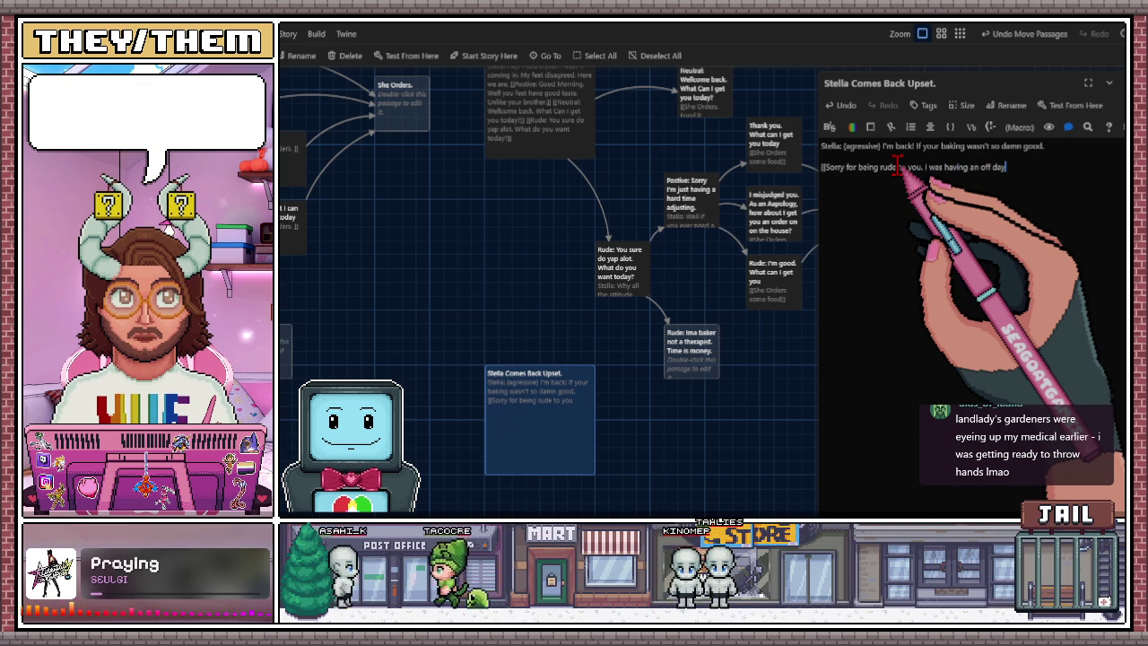
pyautogui.press('BackSpace')
pyautogui.press('BackSpace')
pyautogui.press('BackSpace')
pyautogui.write('Can w')
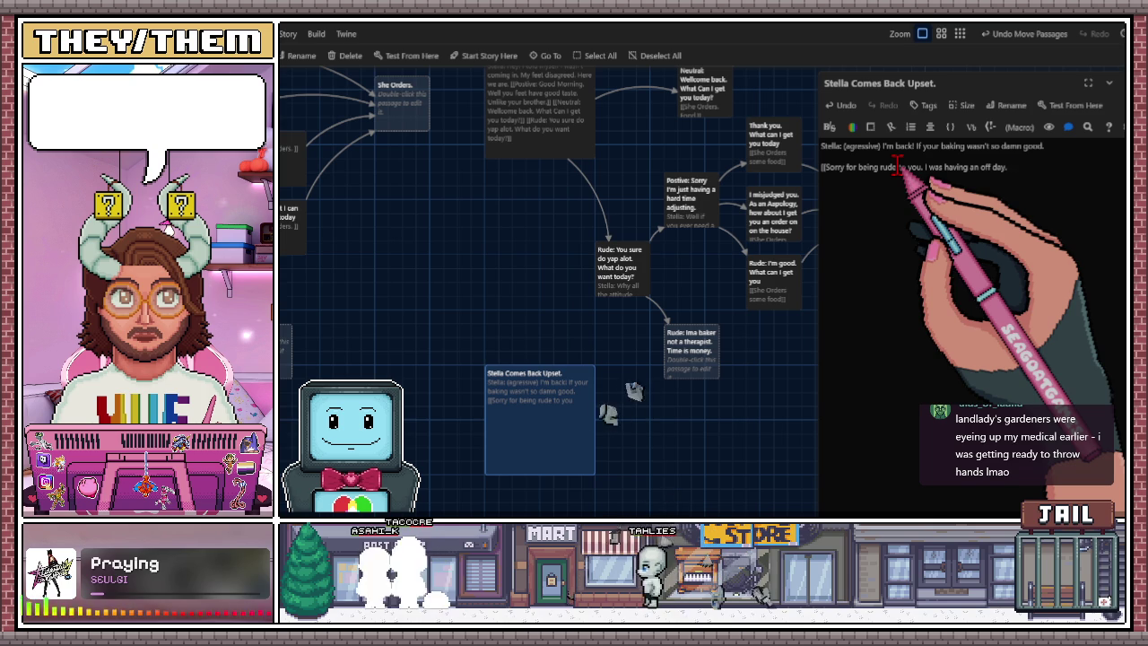
pyautogui.write('e start')
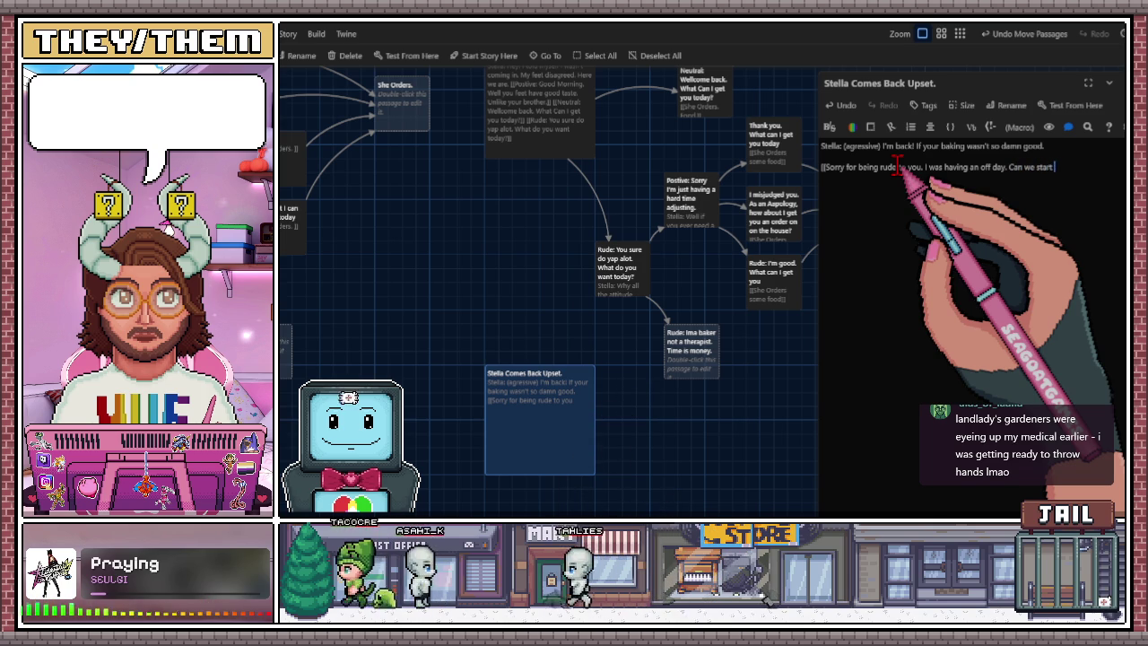
pyautogui.write(' over?]]')
pyautogui.press('Return')
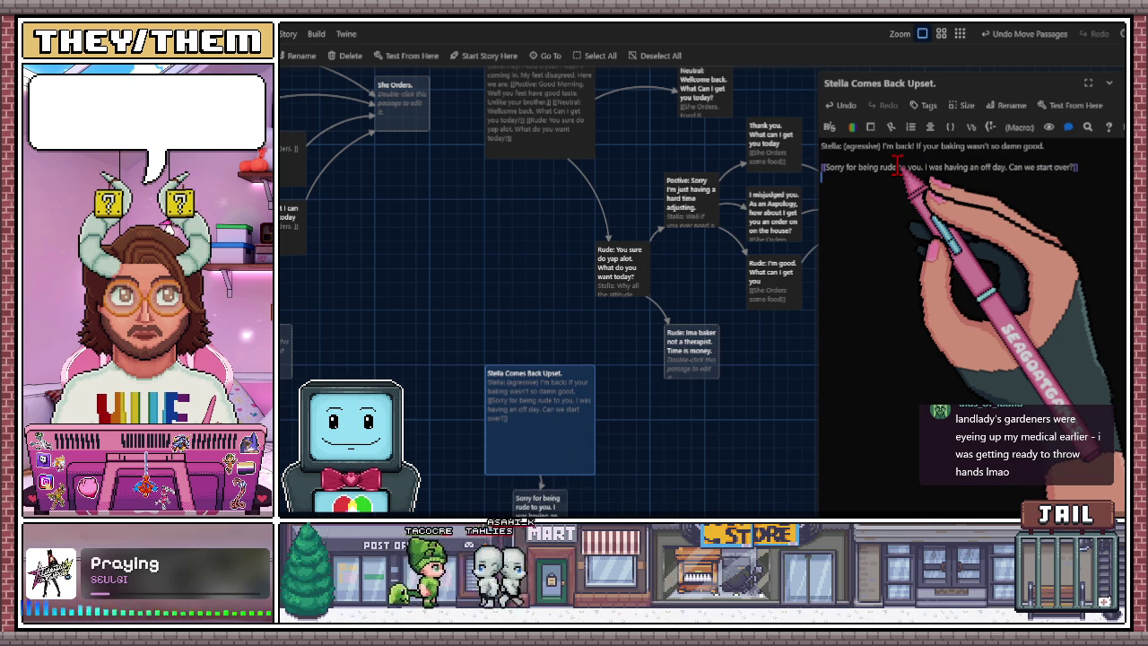
pyautogui.write('[[')
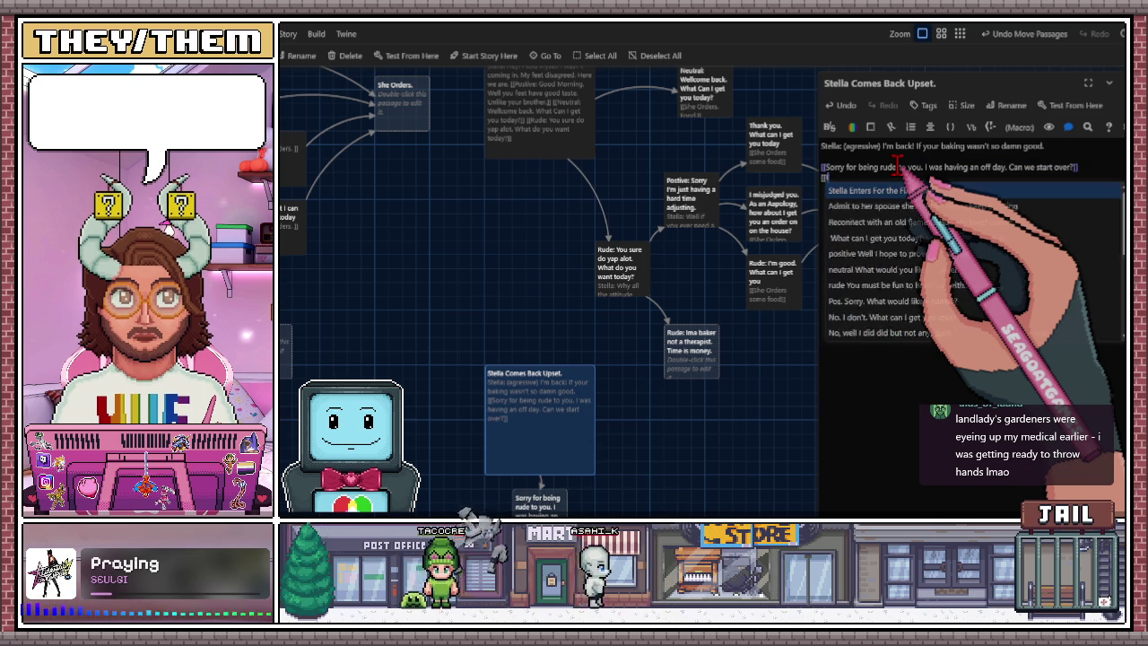
pyautogui.write('I know I')
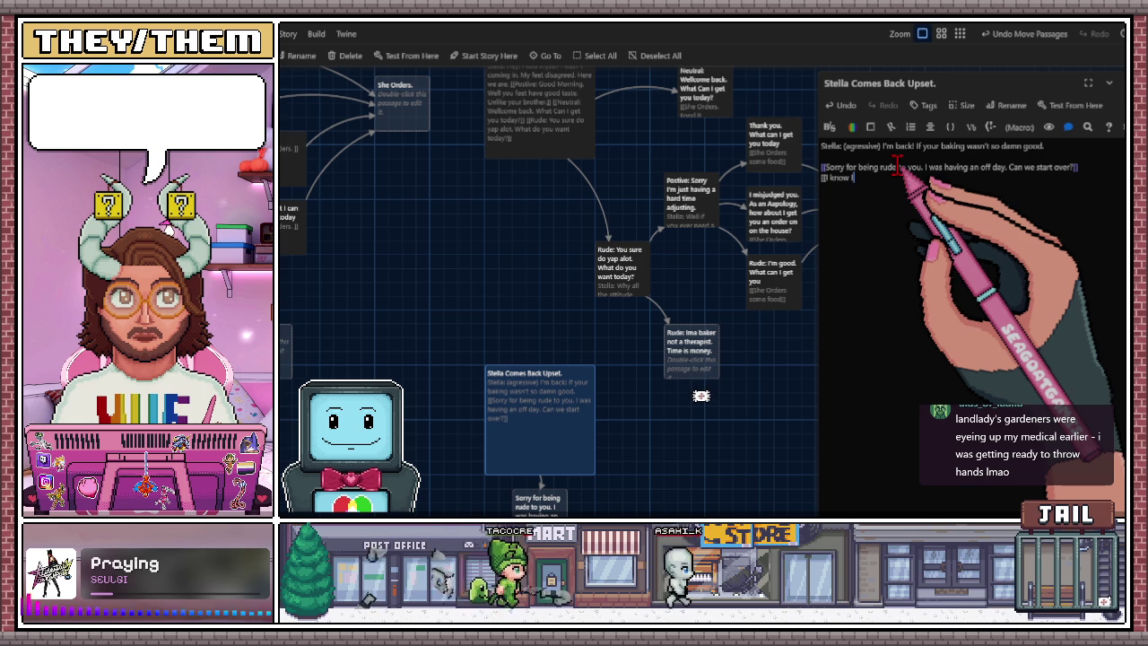
pyautogui.write("'m good.")
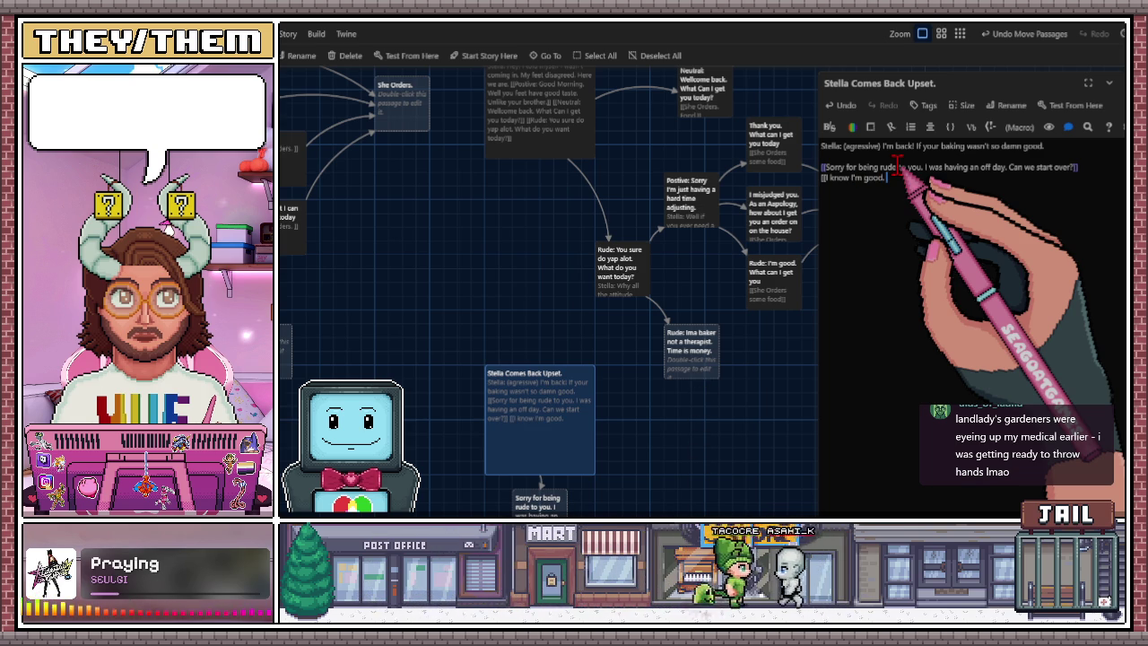
# Close the 'I know I'm good.' link and begin a third link below it.
pyautogui.write(']]')
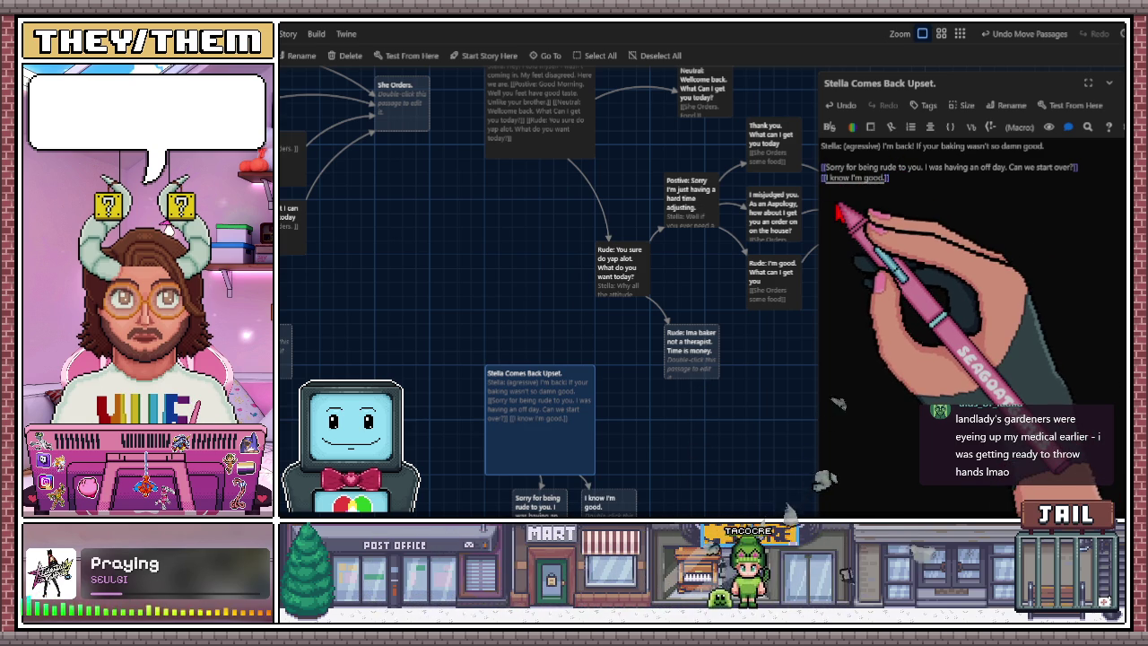
pyautogui.write(' [[be')
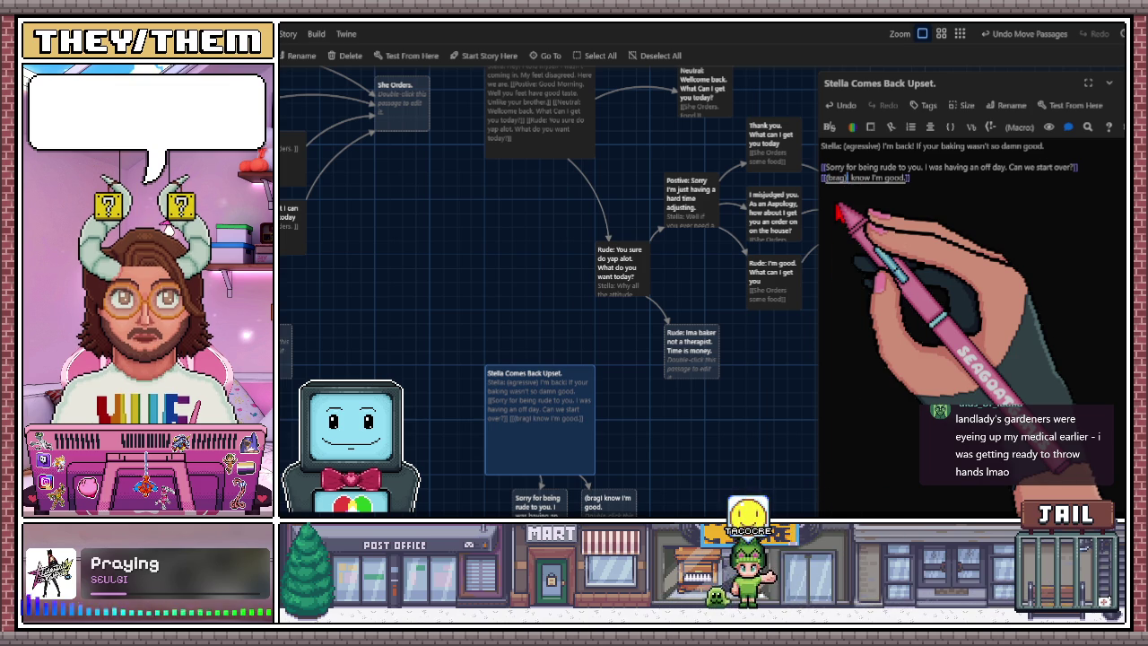
pyautogui.click(933, 181)
pyautogui.write('[[]]')
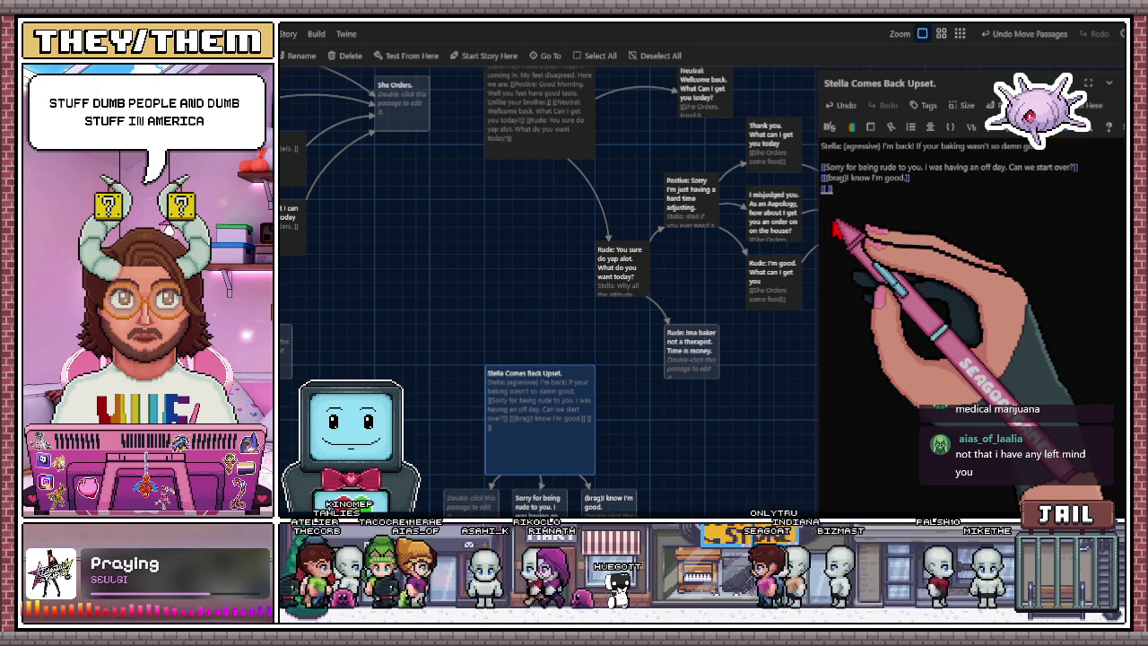
# Pan the story map toward the new passages beneath the Stella passage.
pyautogui.moveTo(655, 341)
pyautogui.mouseDown()
pyautogui.moveTo(616, 236)
pyautogui.moveTo(565, 322)
pyautogui.mouseUp()
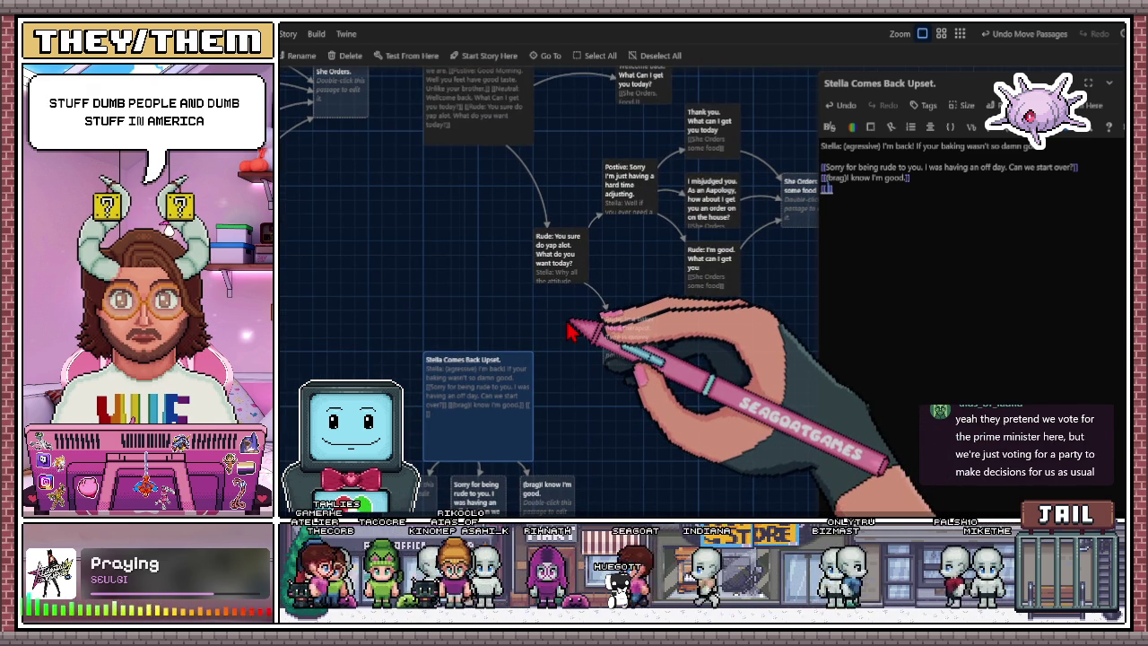
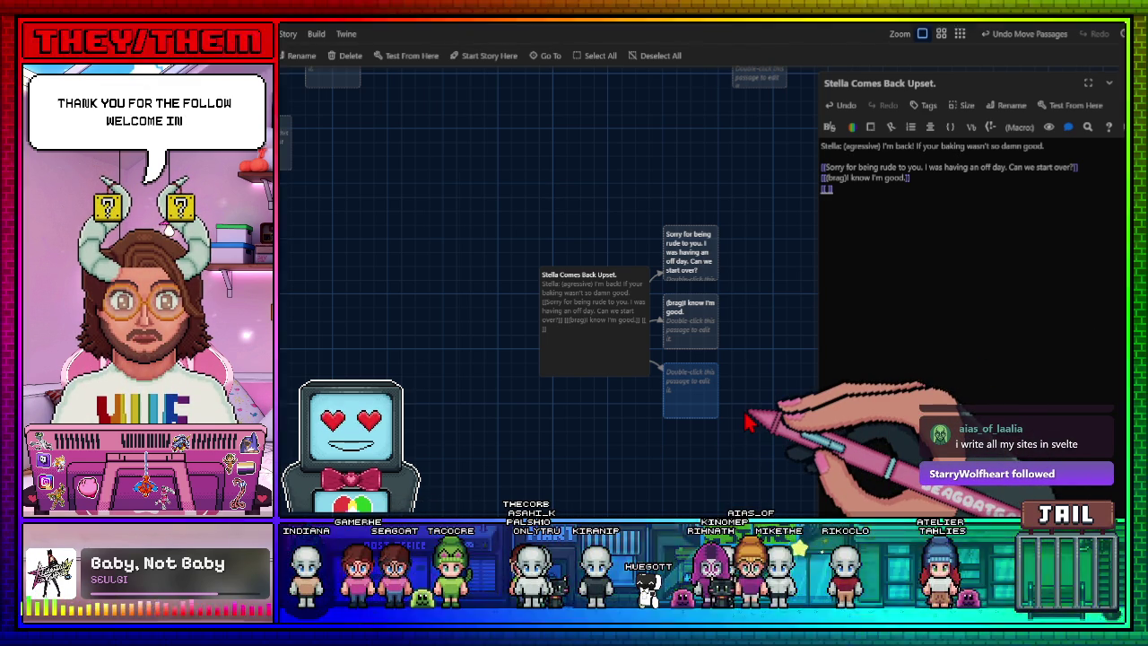
# Scroll the story map to bring 'Stella Comes Back. Happy.' and its linked replies into view.
pyautogui.hscroll(-2, 743, 425)
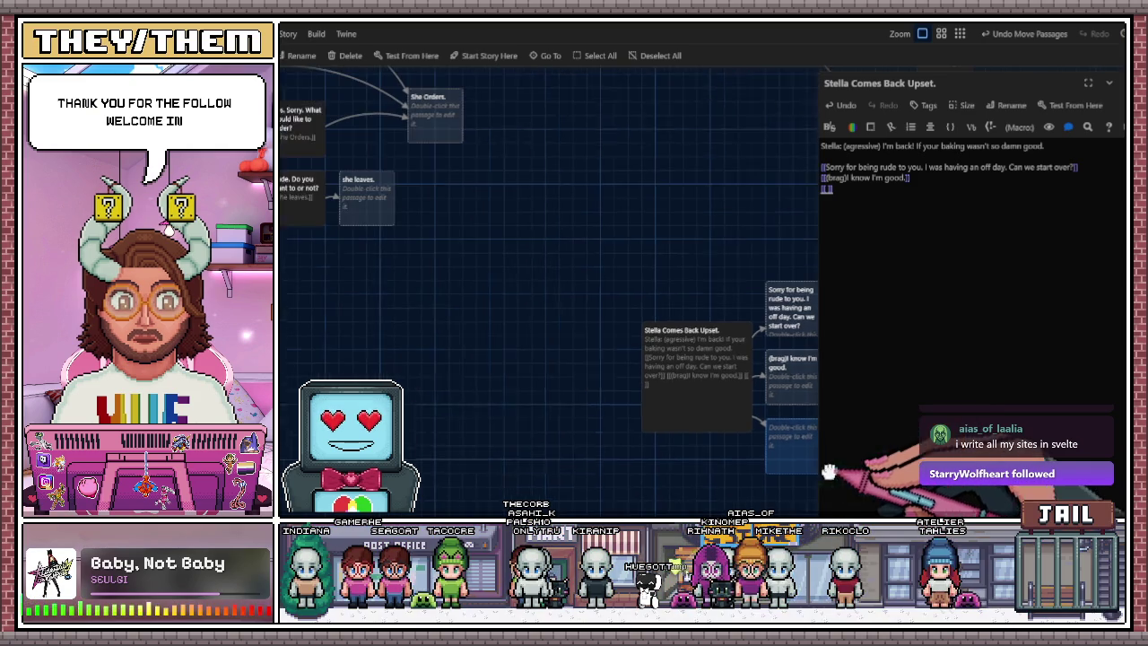
pyautogui.scroll(-3, 790, 485)
pyautogui.scroll(10, 668, 368)
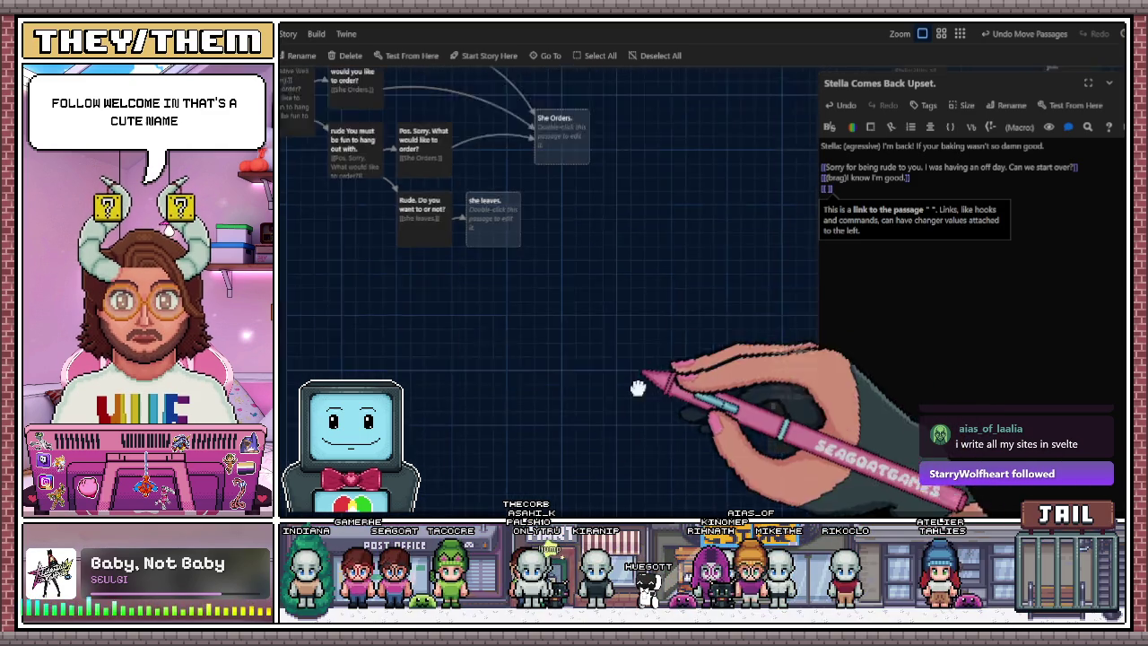
pyautogui.scroll(-2, 589, 381)
pyautogui.hscroll(2, 589, 380)
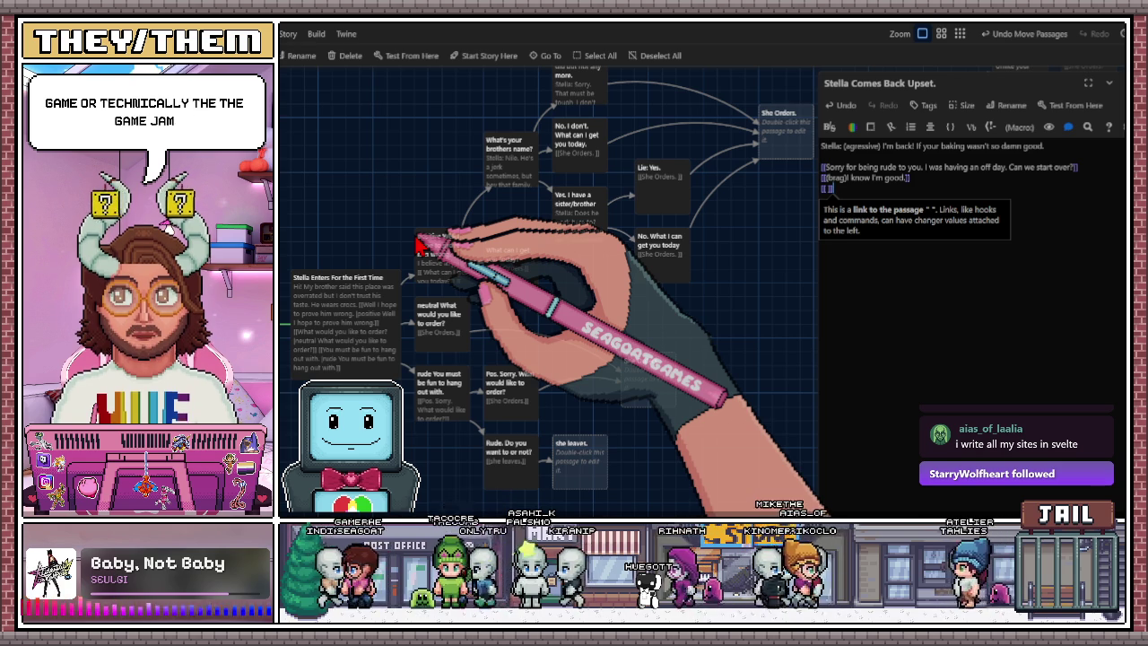
pyautogui.hscroll(5, 577, 257)
pyautogui.scroll(2, 576, 256)
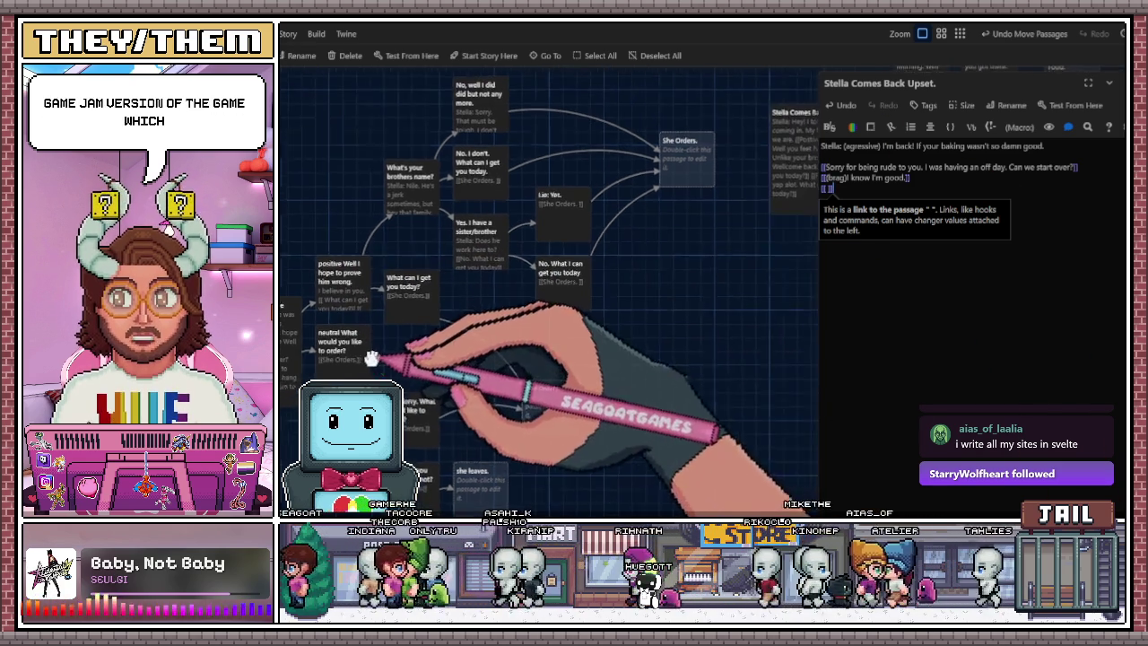
pyautogui.hscroll(2, 505, 369)
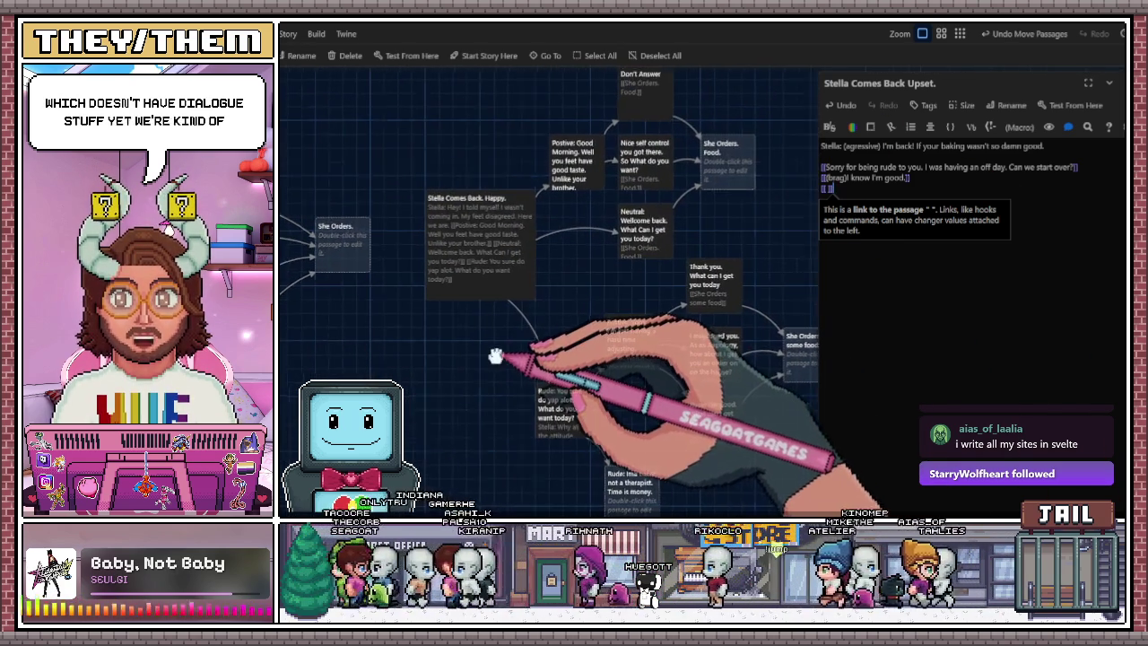
pyautogui.hscroll(1, 485, 363)
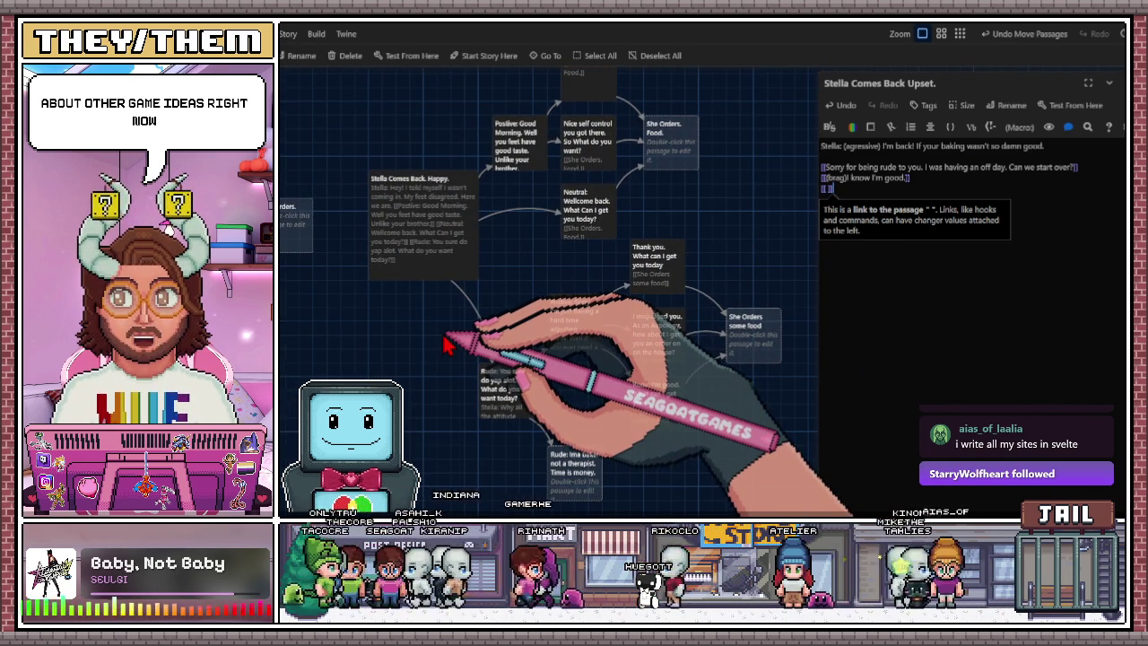
pyautogui.hscroll(1, 453, 327)
pyautogui.scroll(1, 453, 327)
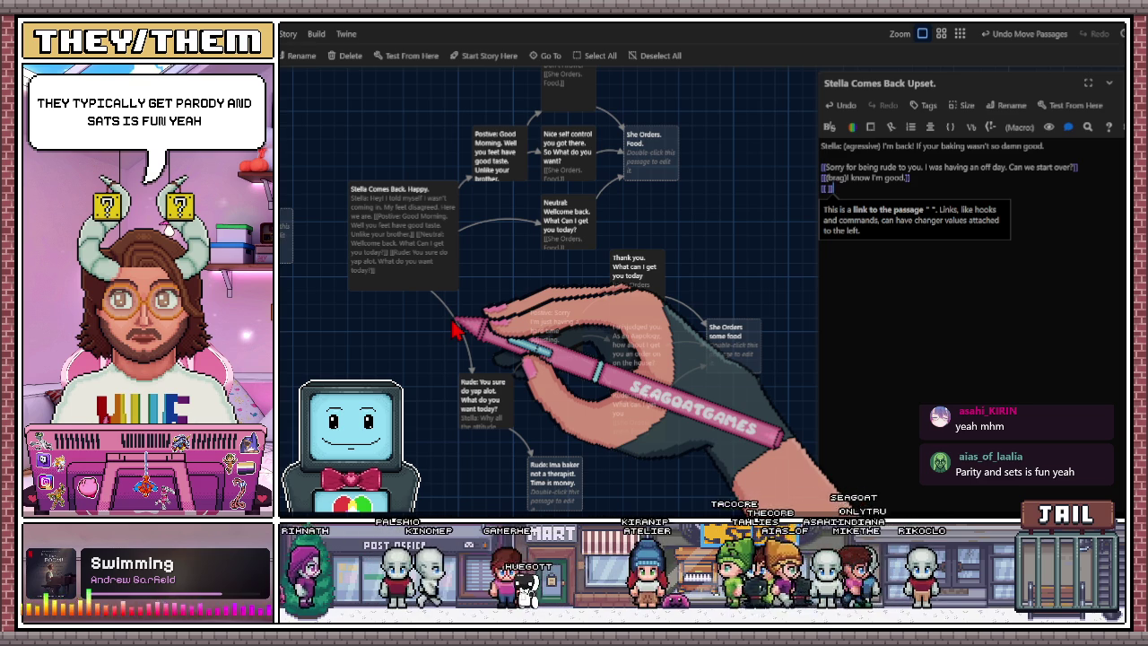
pyautogui.hscroll(-1, 466, 337)
pyautogui.scroll(-2, 493, 350)
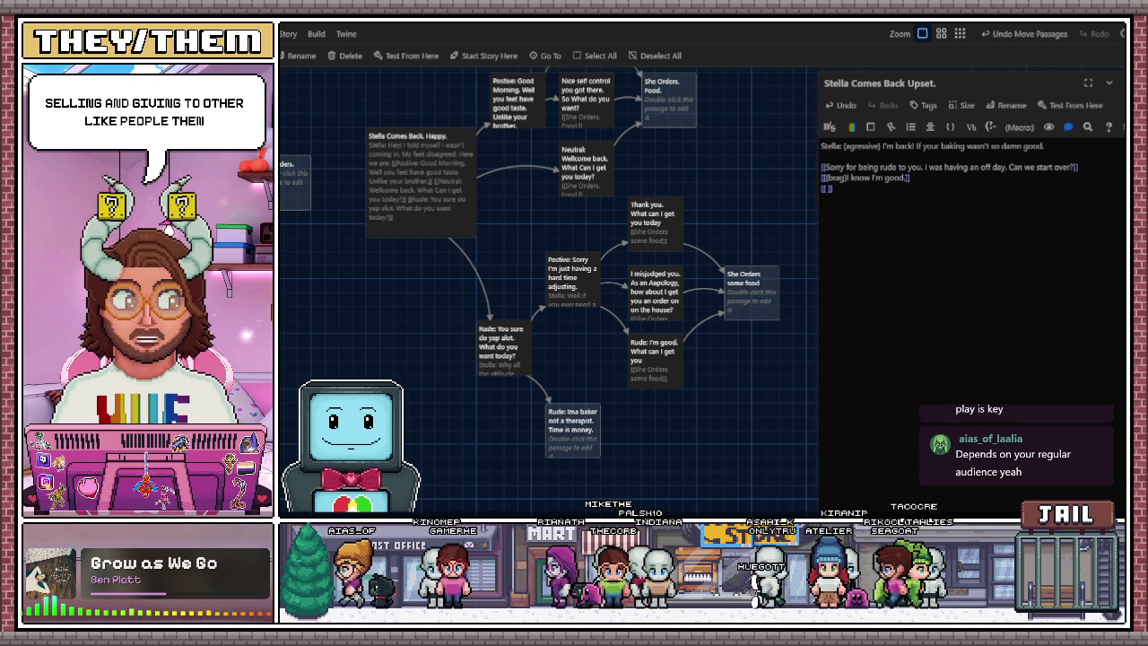
pyautogui.write('(brag)')
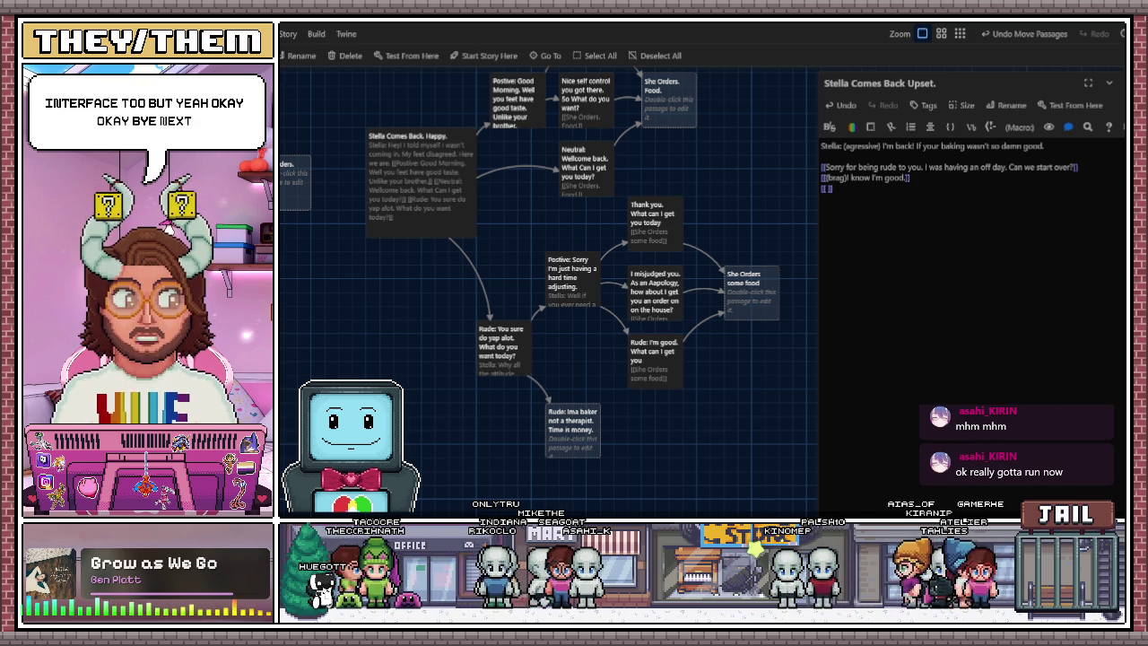
pyautogui.moveTo(663, 404); pyautogui.dragTo(675, 384)
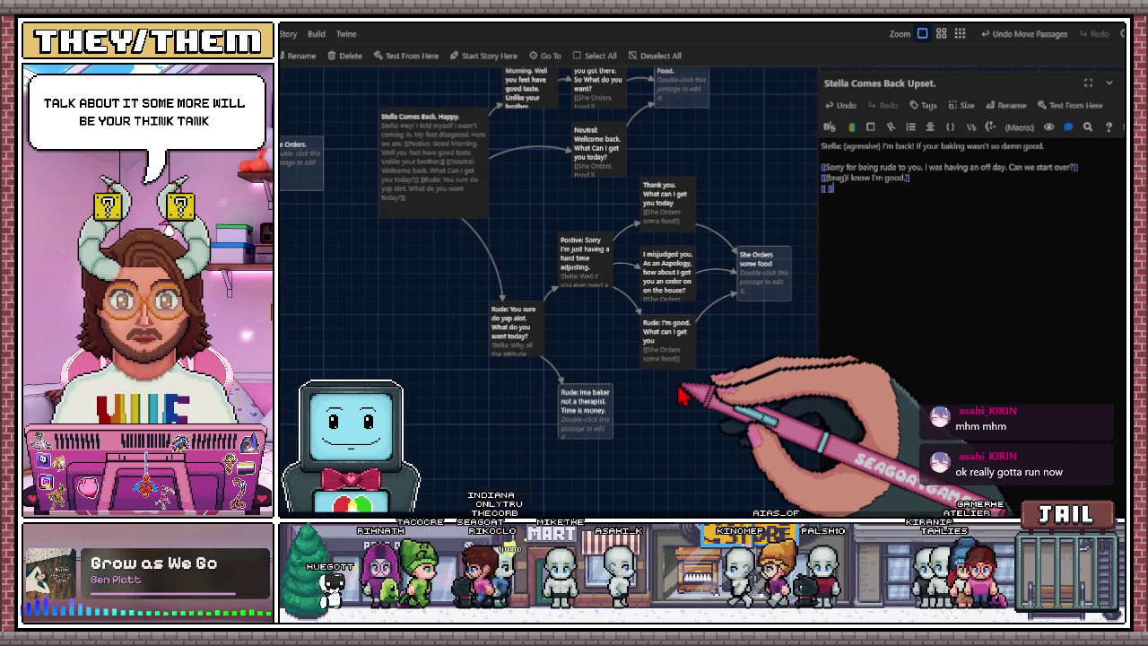
# Pan the map and deselect to frame the 'Stella Comes Back Upset.' passage and its three links.
pyautogui.moveTo(679, 395)
pyautogui.mouseDown()
pyautogui.moveTo(657, 404)
pyautogui.moveTo(671, 420)
pyautogui.moveTo(637, 428)
pyautogui.moveTo(698, 351)
pyautogui.mouseUp()
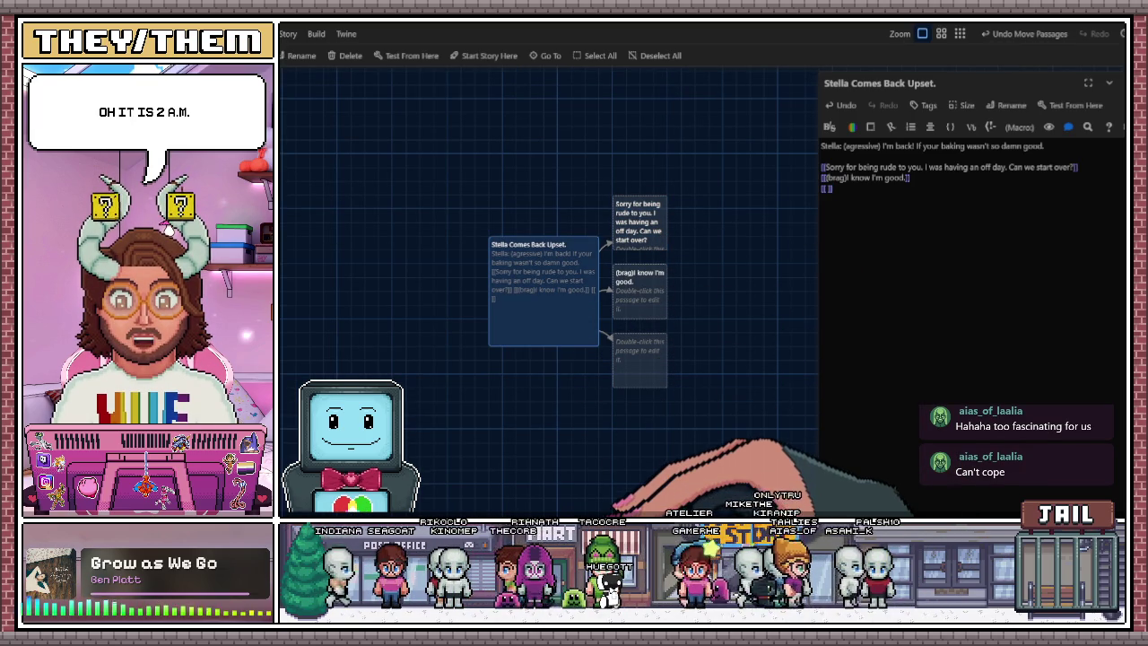
pyautogui.click(516, 446)
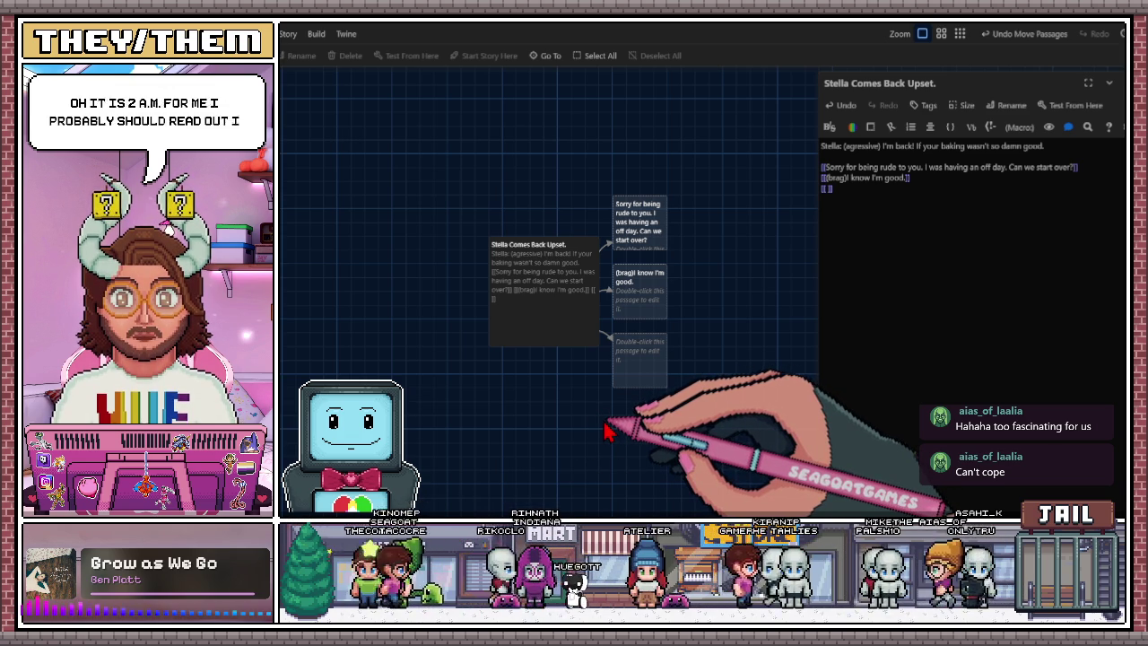
pyautogui.moveTo(708, 363)
pyautogui.mouseDown()
pyautogui.moveTo(672, 375)
pyautogui.moveTo(680, 358)
pyautogui.moveTo(765, 350)
pyautogui.moveTo(733, 329)
pyautogui.mouseUp()
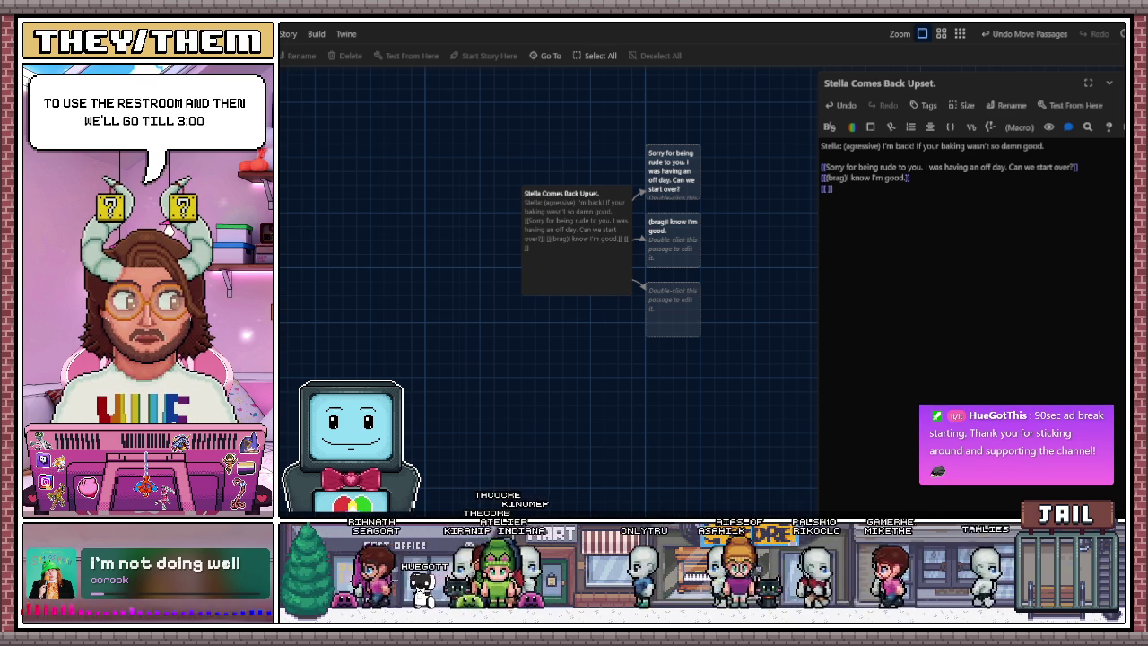
pyautogui.write('Hand her a cupcake.')
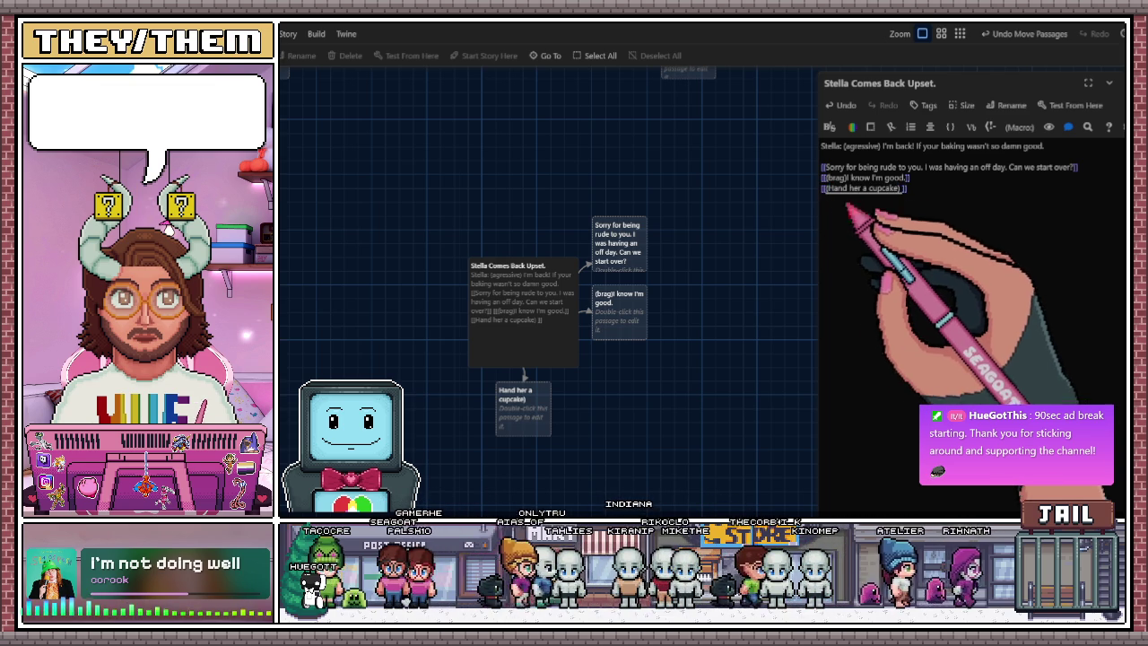
pyautogui.click(900, 189)
pyautogui.write('->Be')
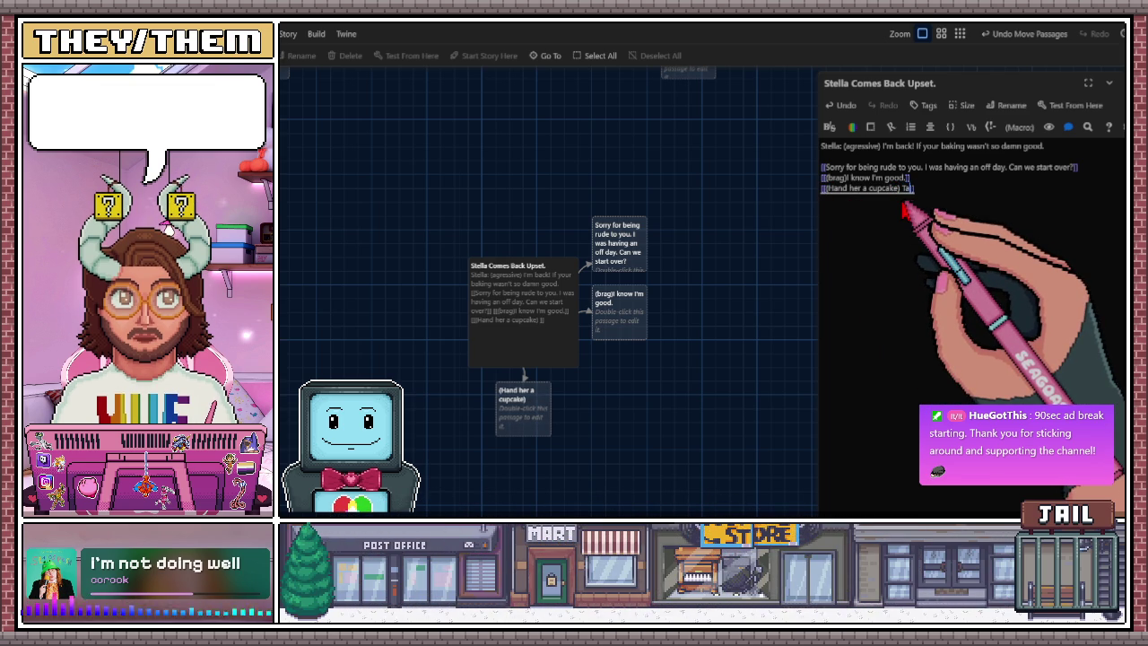
pyautogui.write('.')
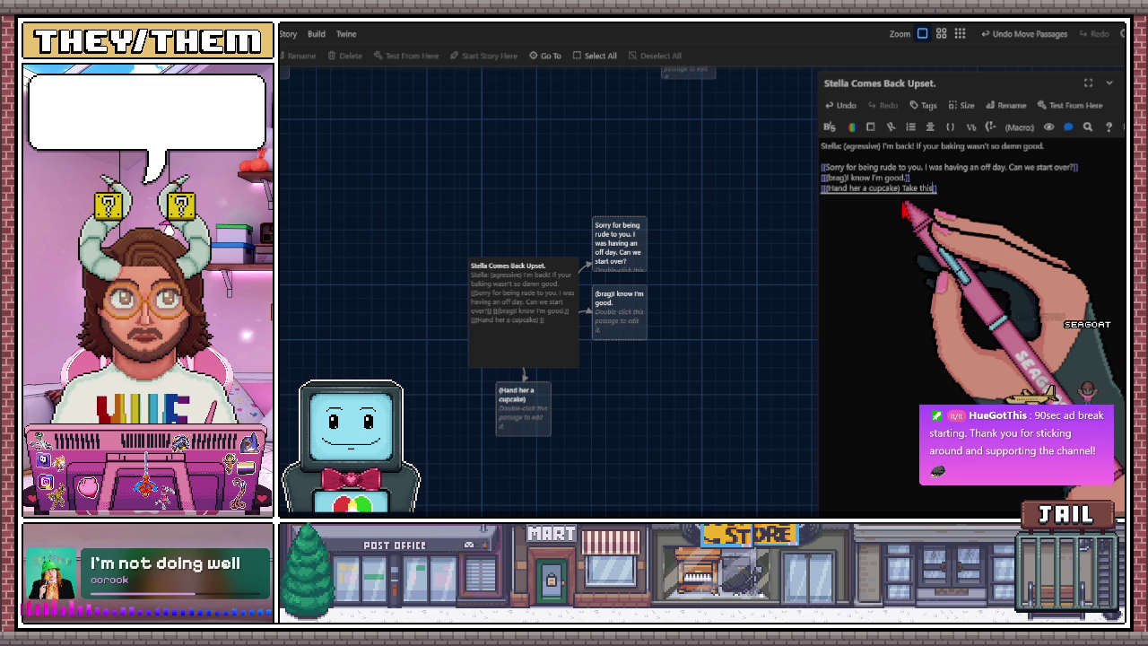
pyautogui.moveTo(531, 426)
pyautogui.mouseDown()
pyautogui.moveTo(640, 409)
pyautogui.moveTo(639, 399)
pyautogui.mouseUp()
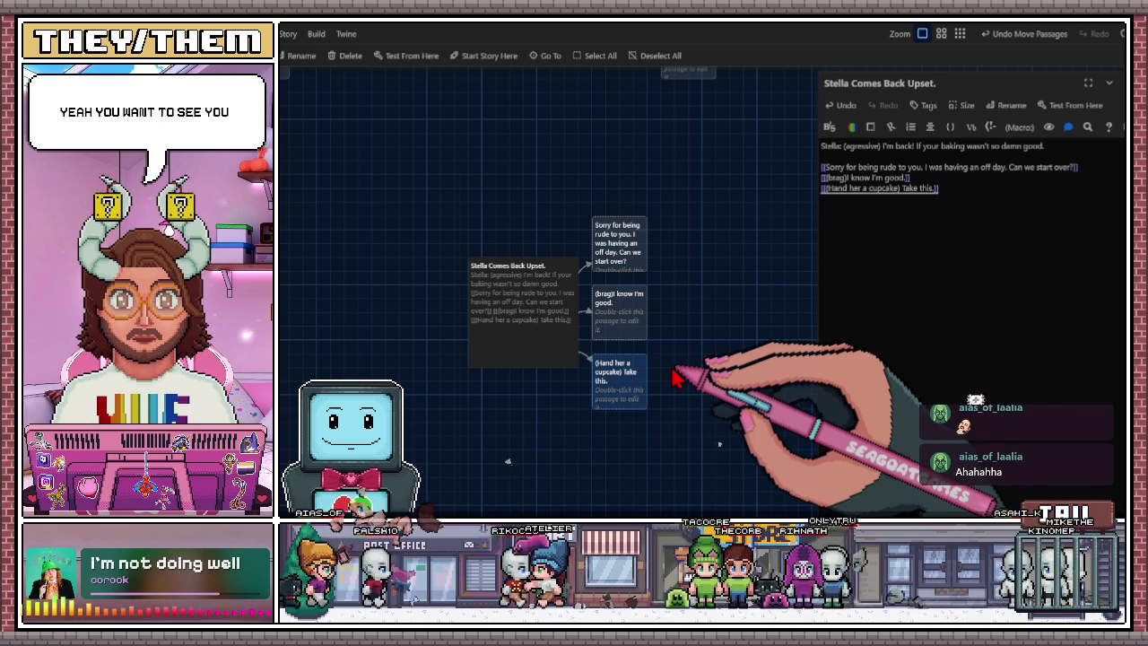
pyautogui.hscroll(-2, 628, 403)
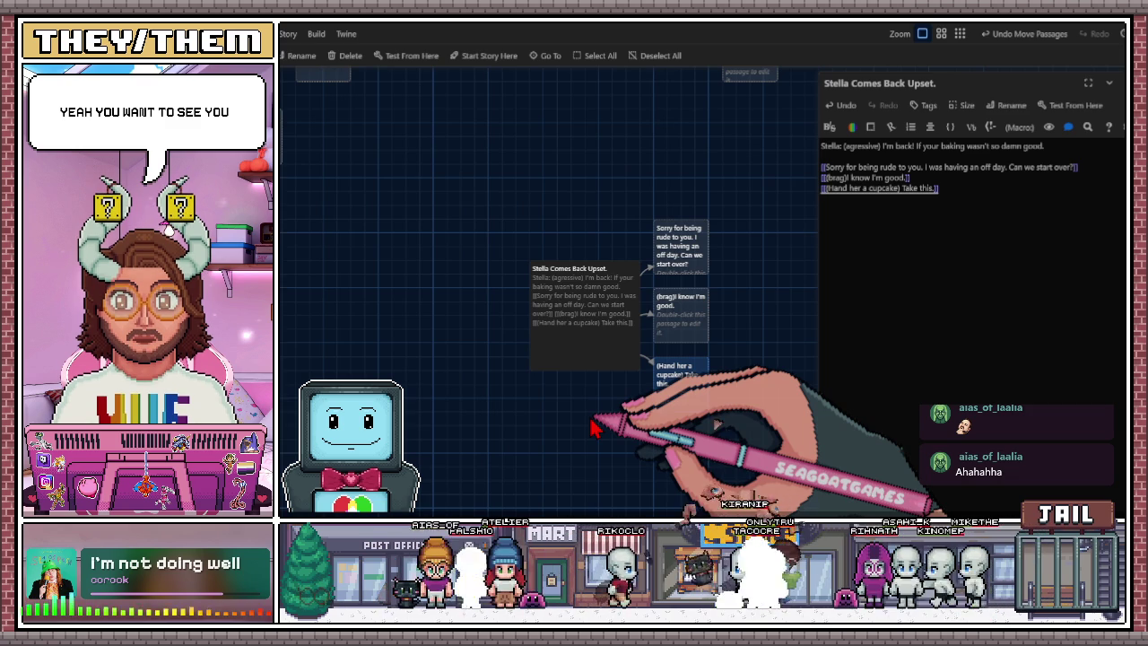
pyautogui.moveTo(590, 429)
pyautogui.mouseDown()
pyautogui.moveTo(595, 443)
pyautogui.moveTo(655, 442)
pyautogui.moveTo(618, 430)
pyautogui.mouseUp()
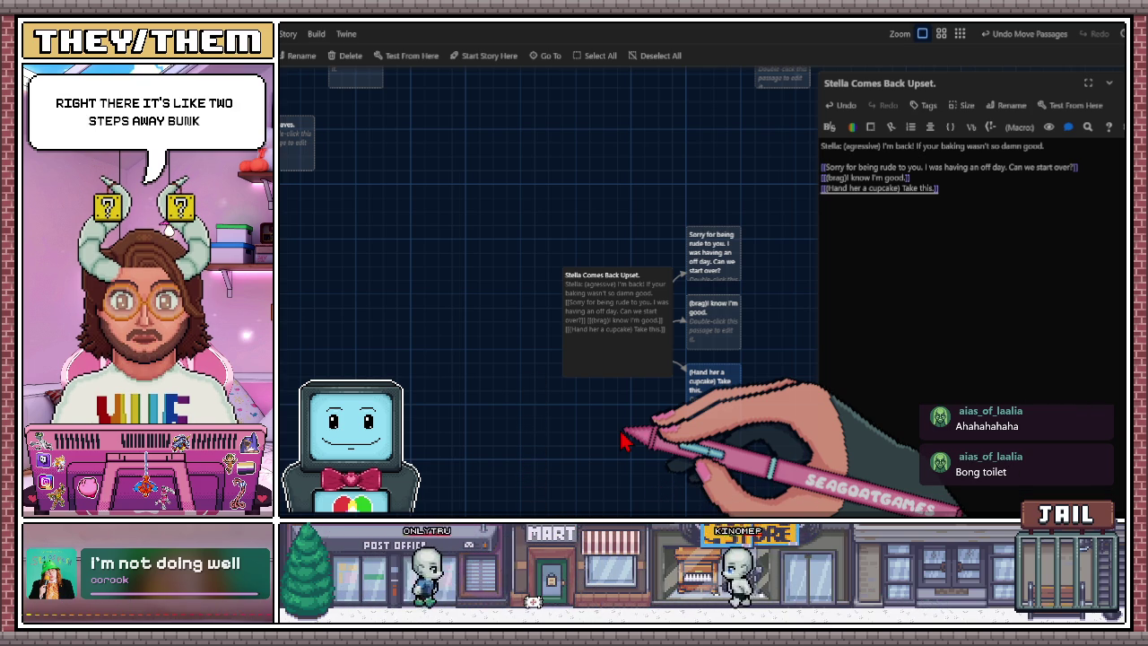
# Pan the story map left and up, and select the 'New hobby idea' passage.
pyautogui.moveTo(628, 436); pyautogui.dragTo(544, 444)
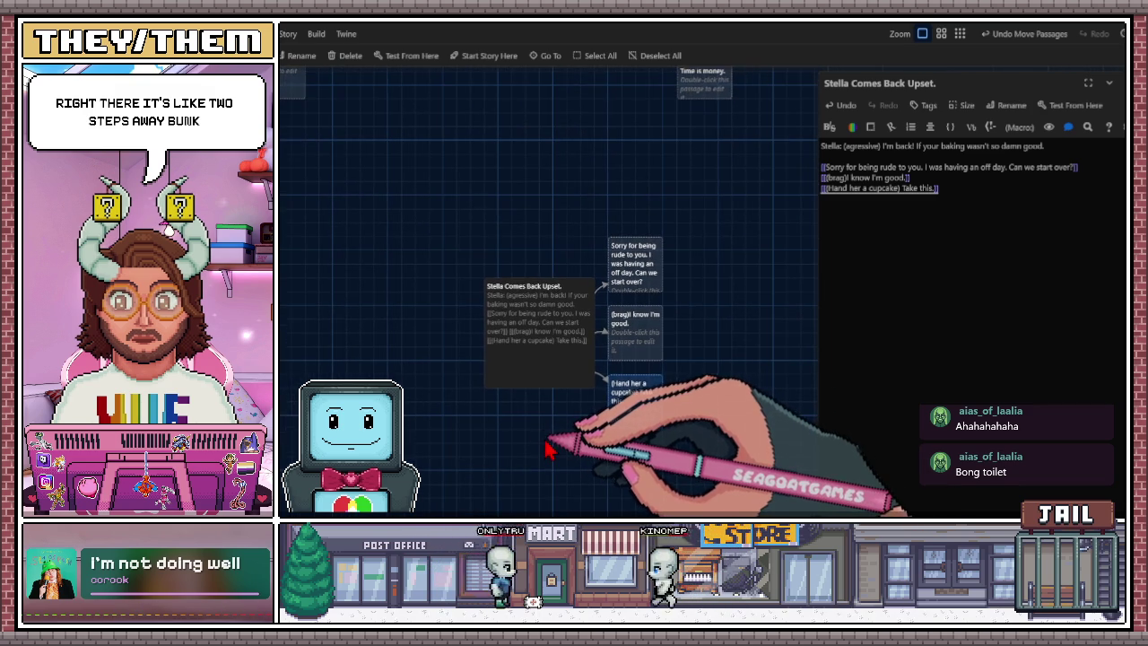
pyautogui.scroll(1, 574, 426)
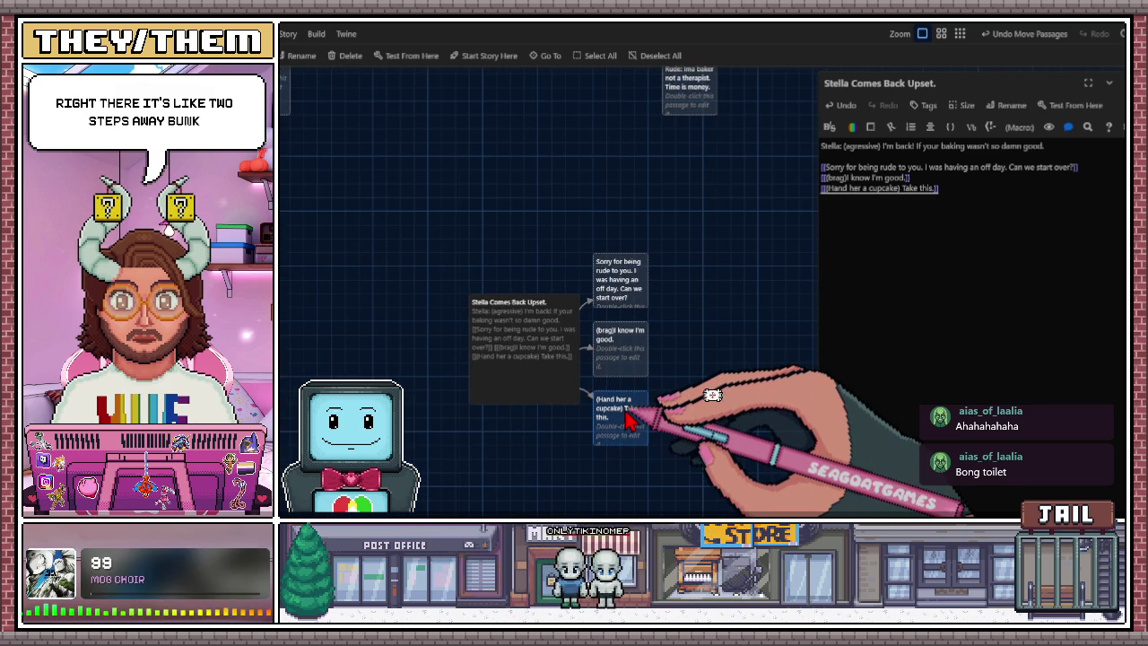
pyautogui.hscroll(-3, 628, 417)
pyautogui.scroll(3, 619, 449)
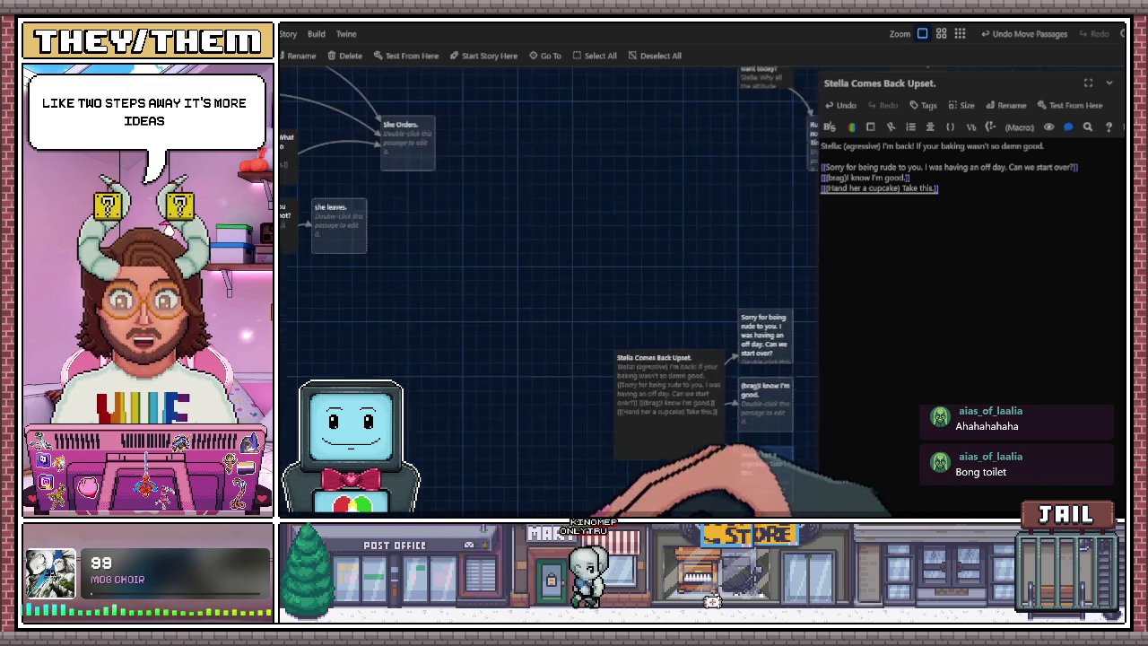
pyautogui.scroll(4, 692, 368)
pyautogui.hscroll(-4, 692, 368)
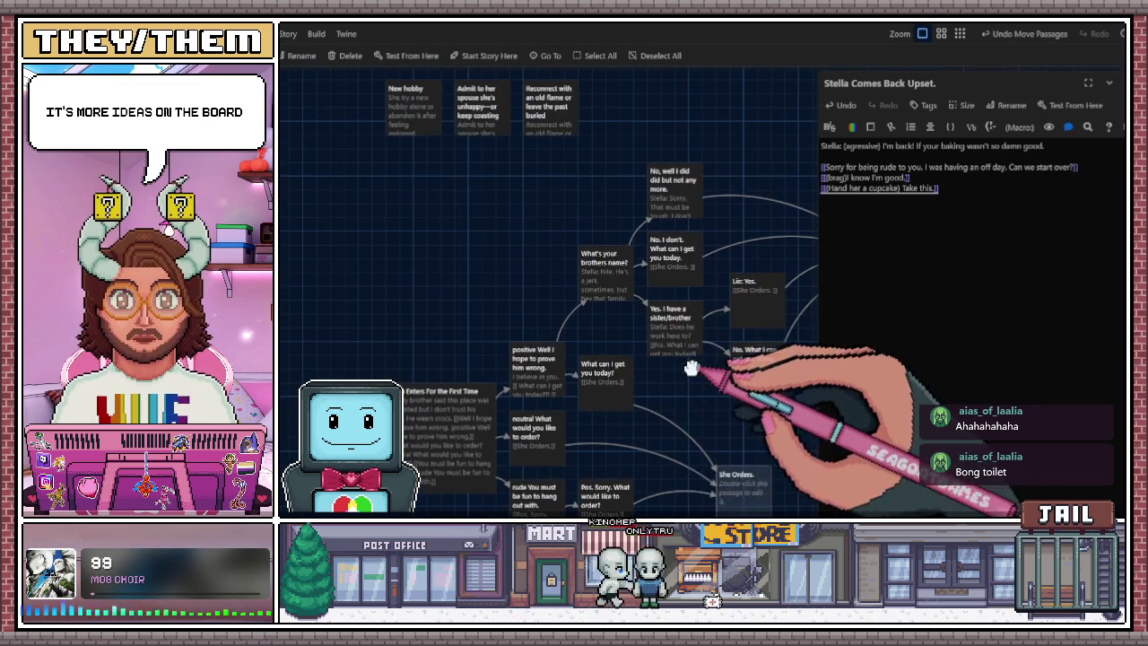
pyautogui.click(408, 103)
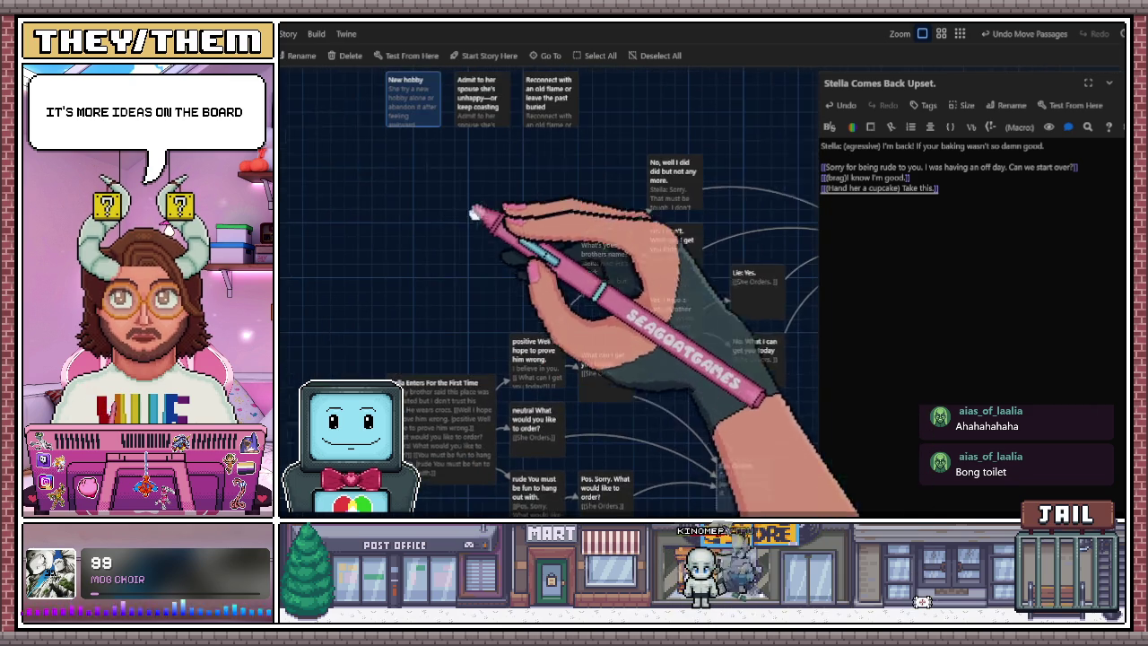
# Move the new Untitled Passage into open space beside 'She Orders some food'.
pyautogui.hscroll(3, 512, 264)
pyautogui.scroll(-1, 512, 264)
pyautogui.scroll(-5, 458, 236)
pyautogui.hscroll(3, 459, 236)
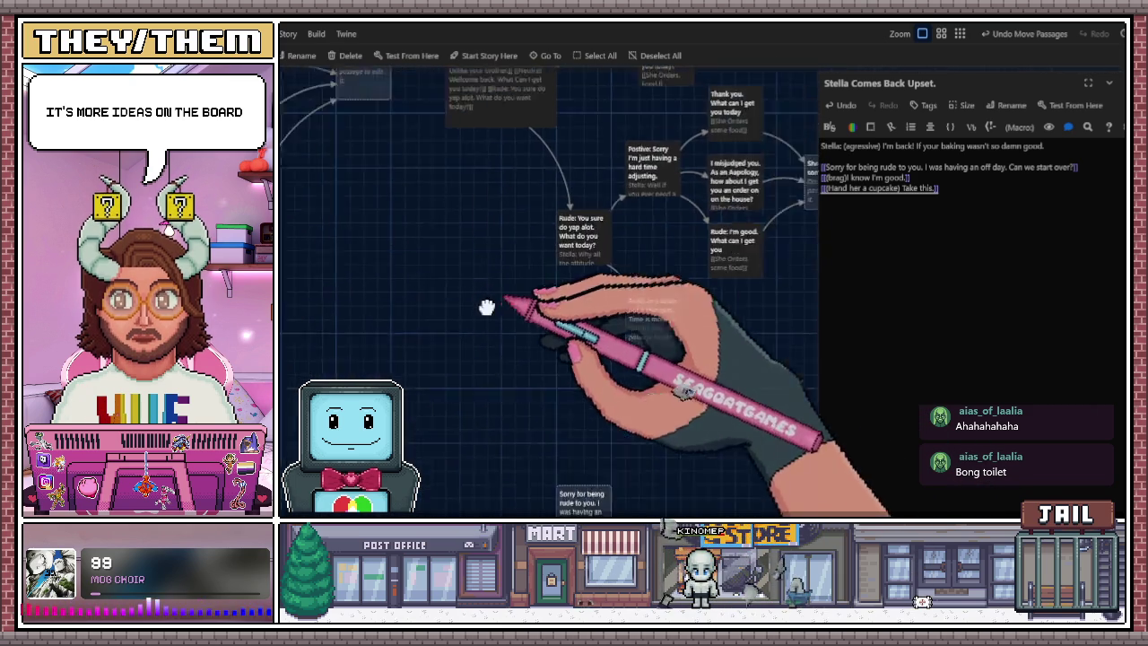
pyautogui.hscroll(6, 434, 351)
pyautogui.scroll(1, 434, 350)
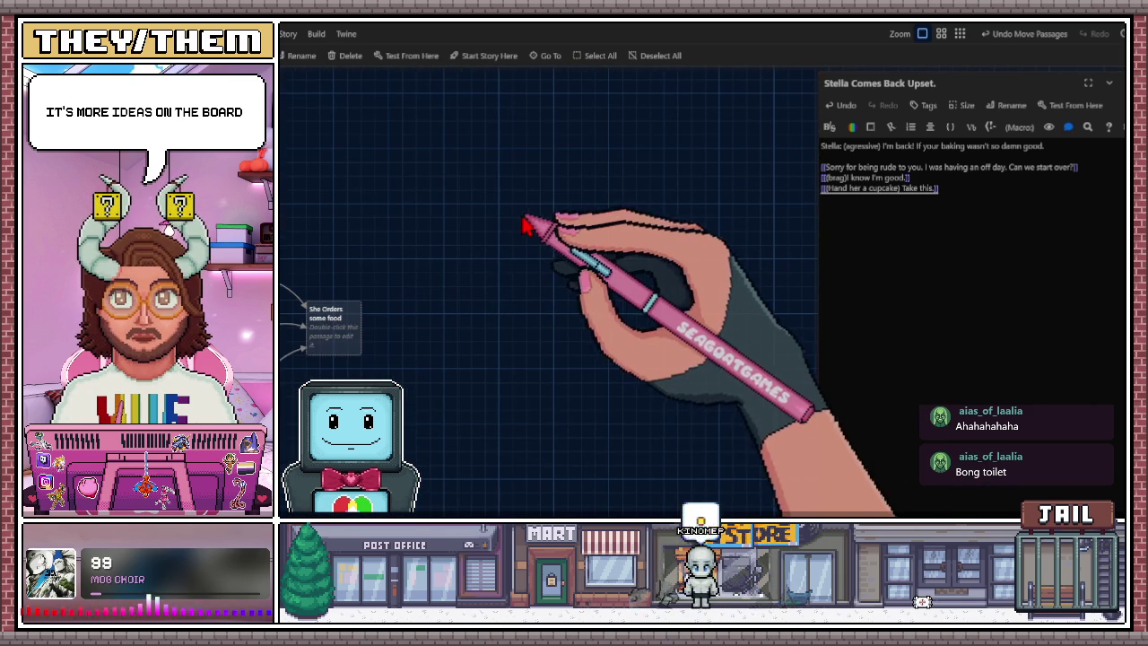
pyautogui.moveTo(646, 274); pyautogui.dragTo(556, 214)
pyautogui.click(968, 108)
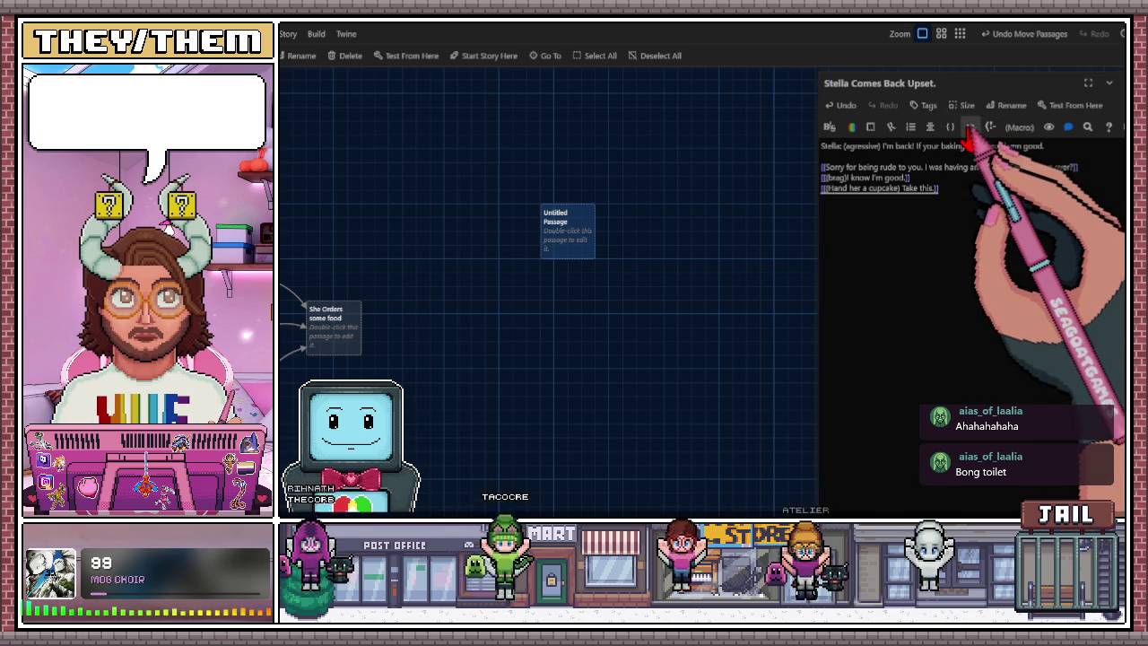
# Open the new Untitled Passage and set its size to Large.
pyautogui.click(960, 107)
pyautogui.click(960, 107)
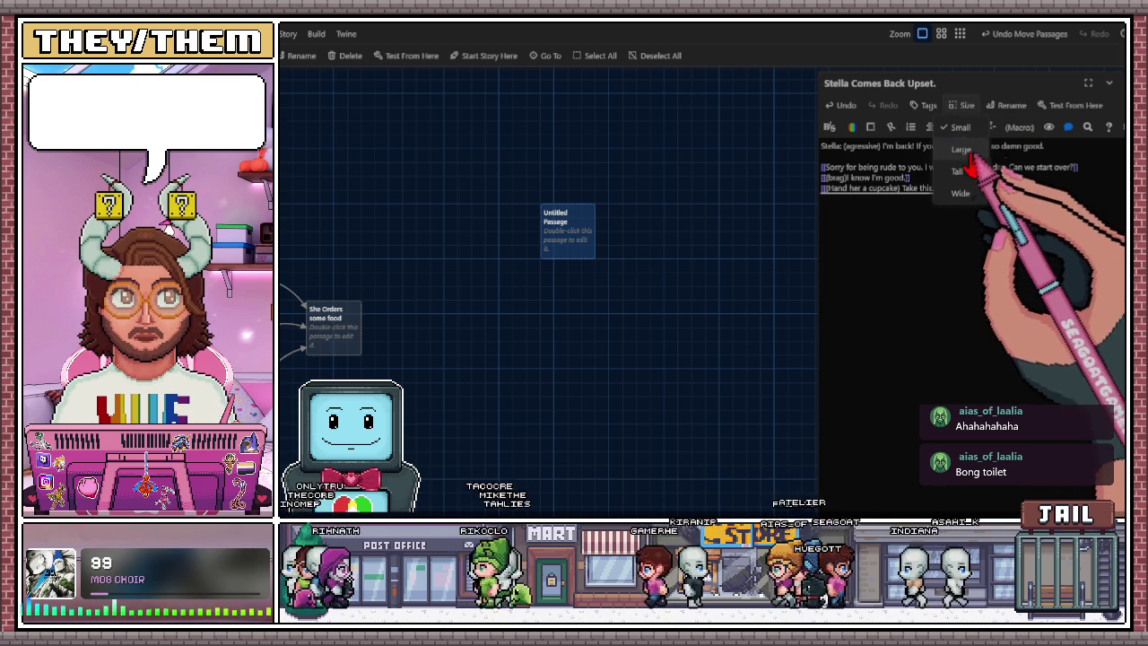
pyautogui.click(640, 256)
pyautogui.doubleClick(578, 242)
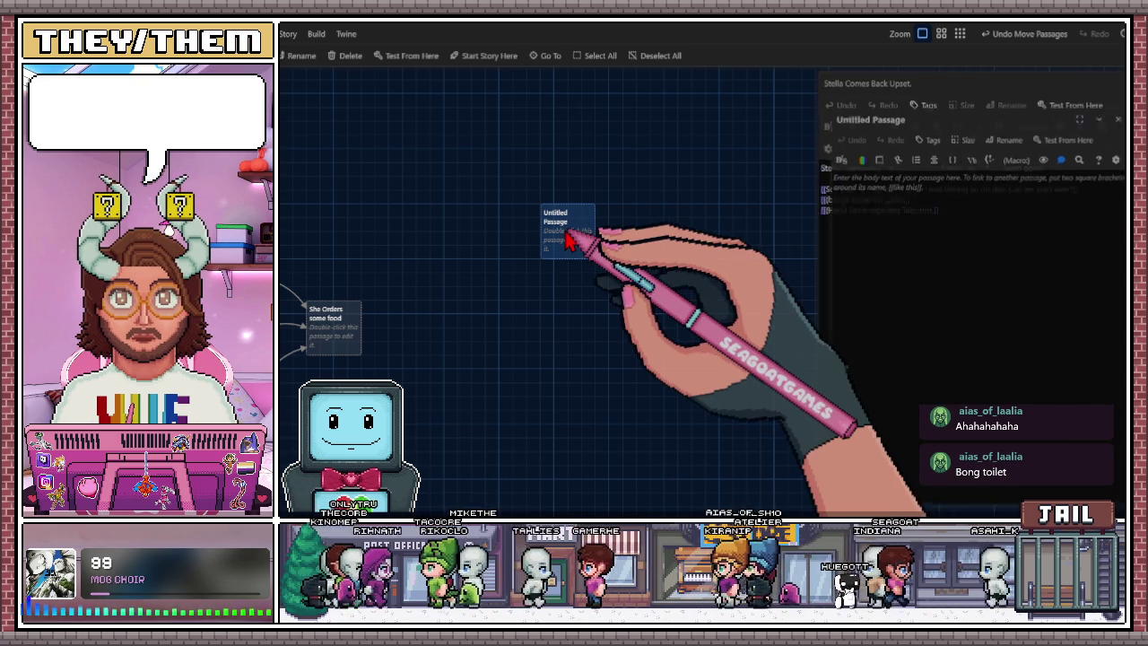
pyautogui.click(968, 127)
pyautogui.click(976, 172)
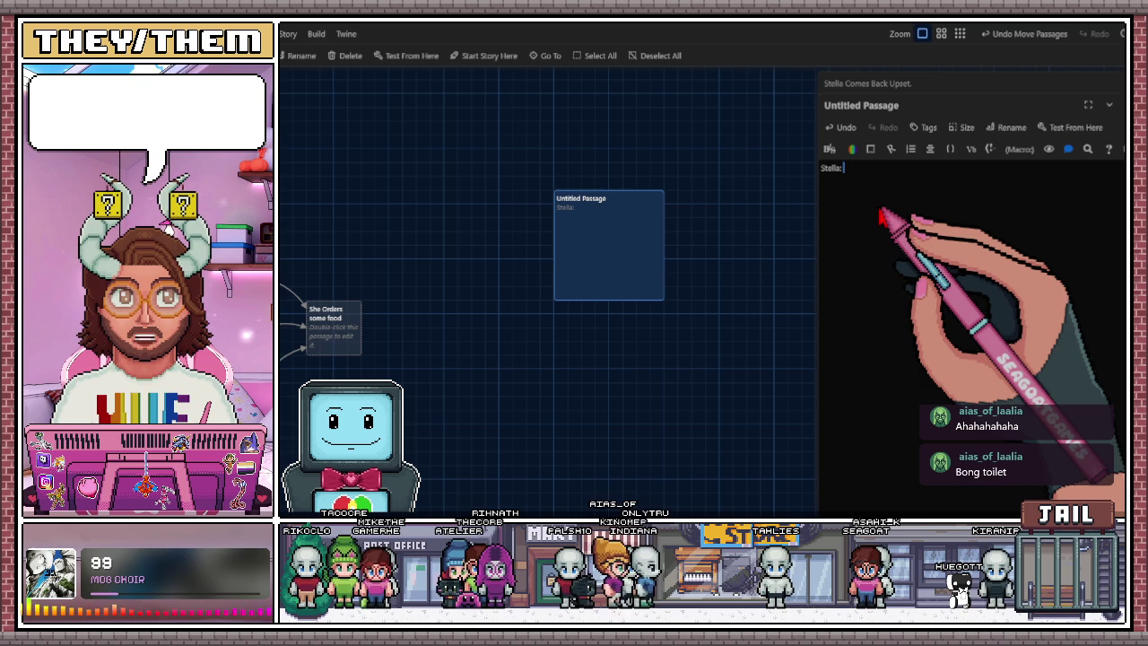
pyautogui.hscroll(-10, 634, 333)
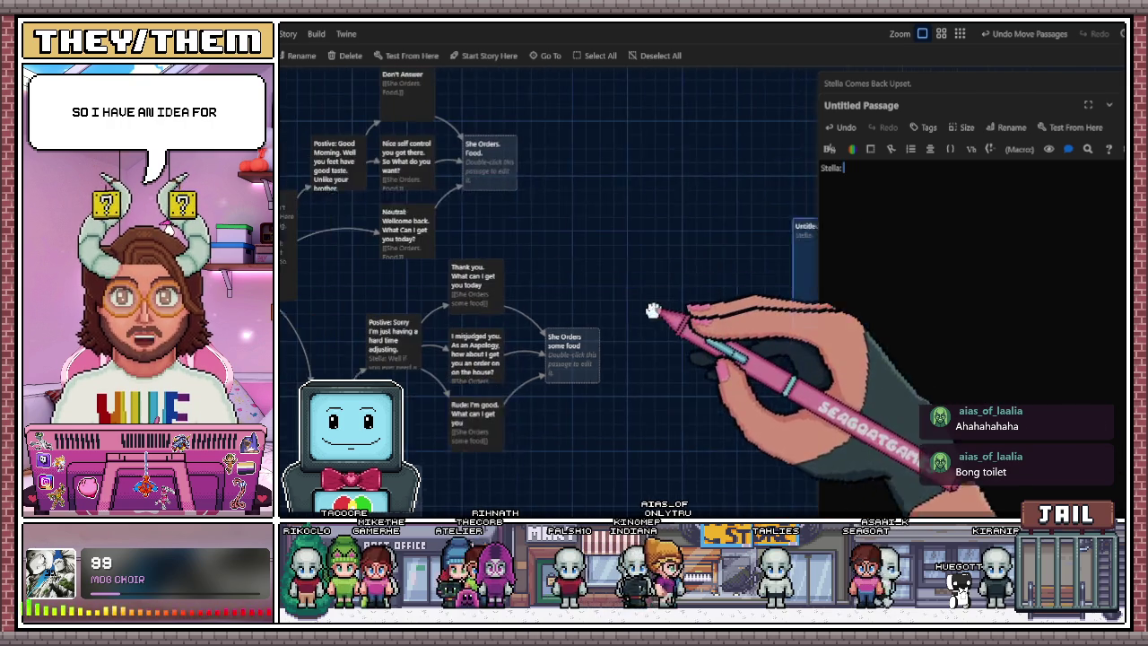
# Select the New hobby passage's description text, then reopen the Untitled Passage for editing.
pyautogui.hscroll(-10, 455, 279)
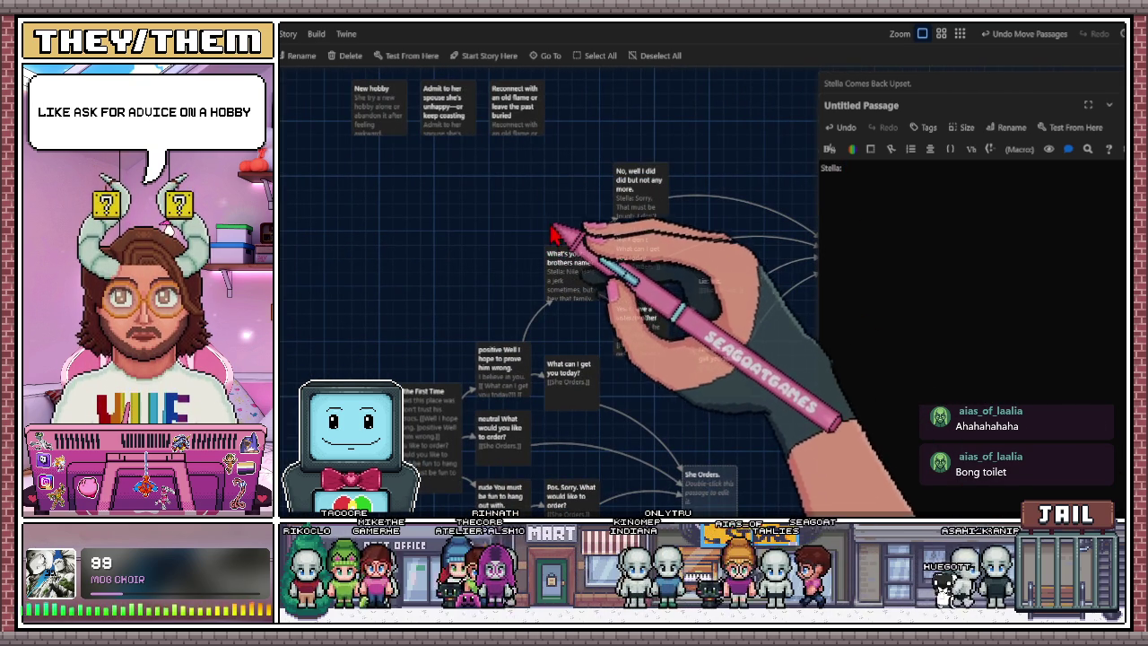
pyautogui.doubleClick(384, 130)
pyautogui.moveTo(825, 192); pyautogui.dragTo(1103, 190)
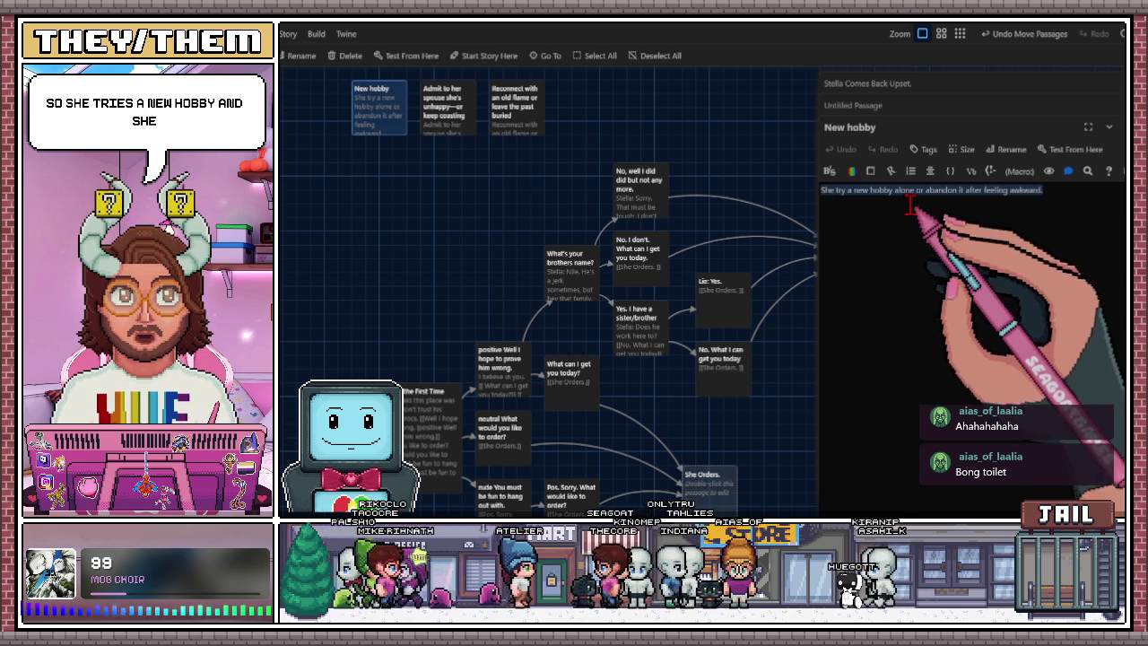
pyautogui.press('Escape')
pyautogui.press('Escape')
pyautogui.press('Escape')
pyautogui.hscroll(10, 825, 236)
pyautogui.hscroll(10, 741, 274)
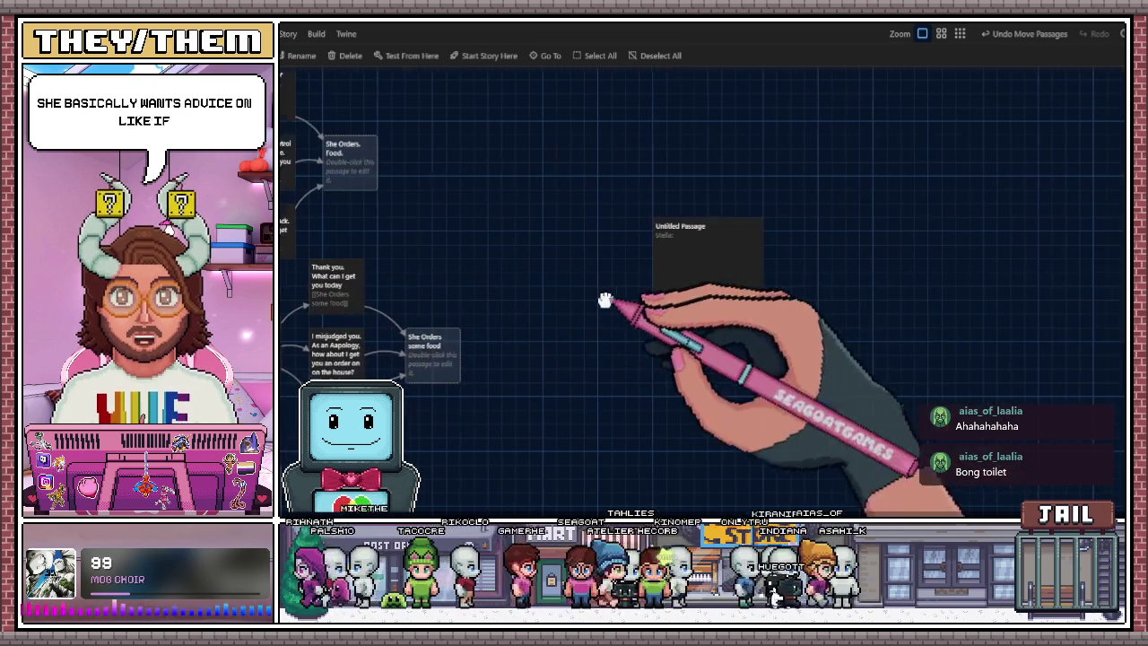
pyautogui.doubleClick(736, 275)
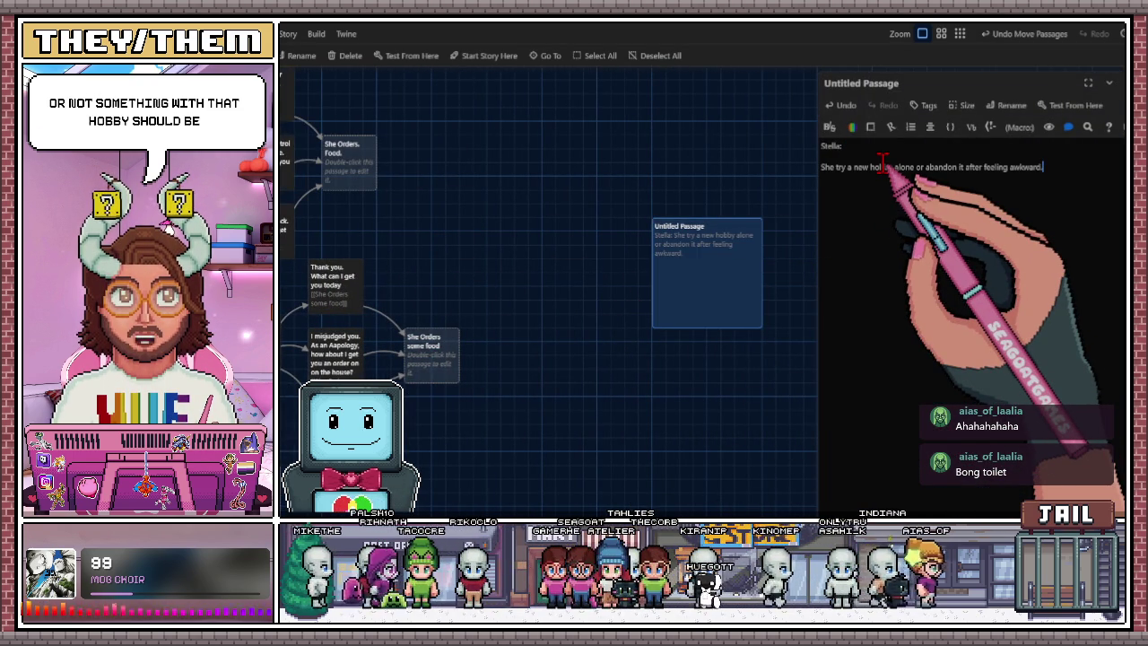
# Write Stella's request for some advice and replace the old line with two reply links.
pyautogui.click(867, 150)
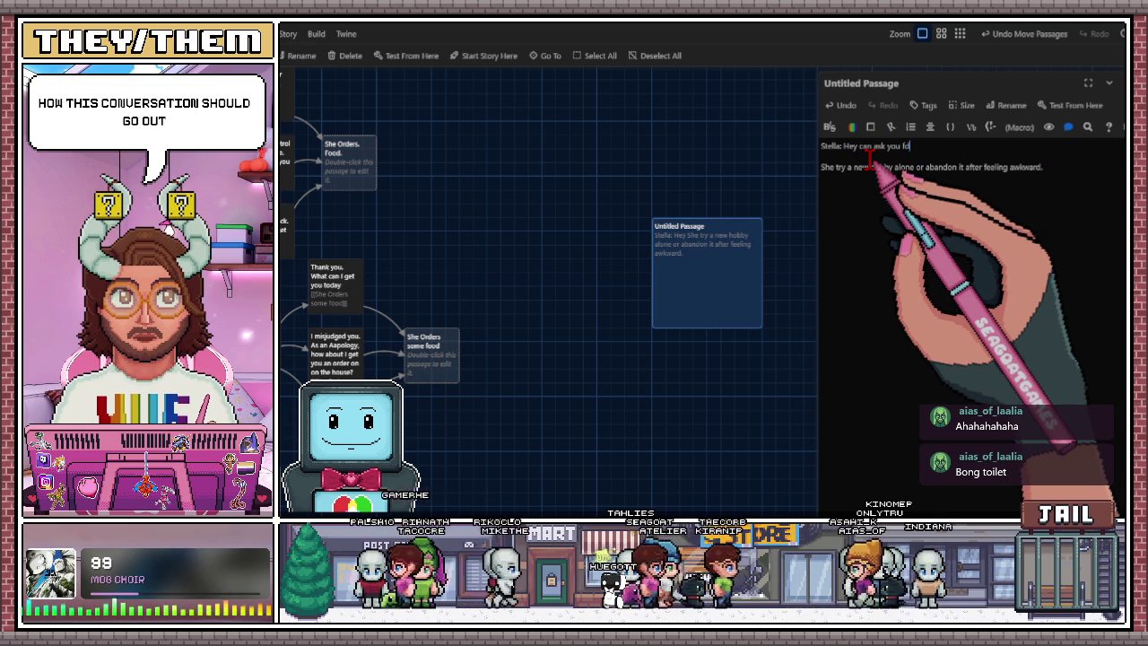
pyautogui.write('r')
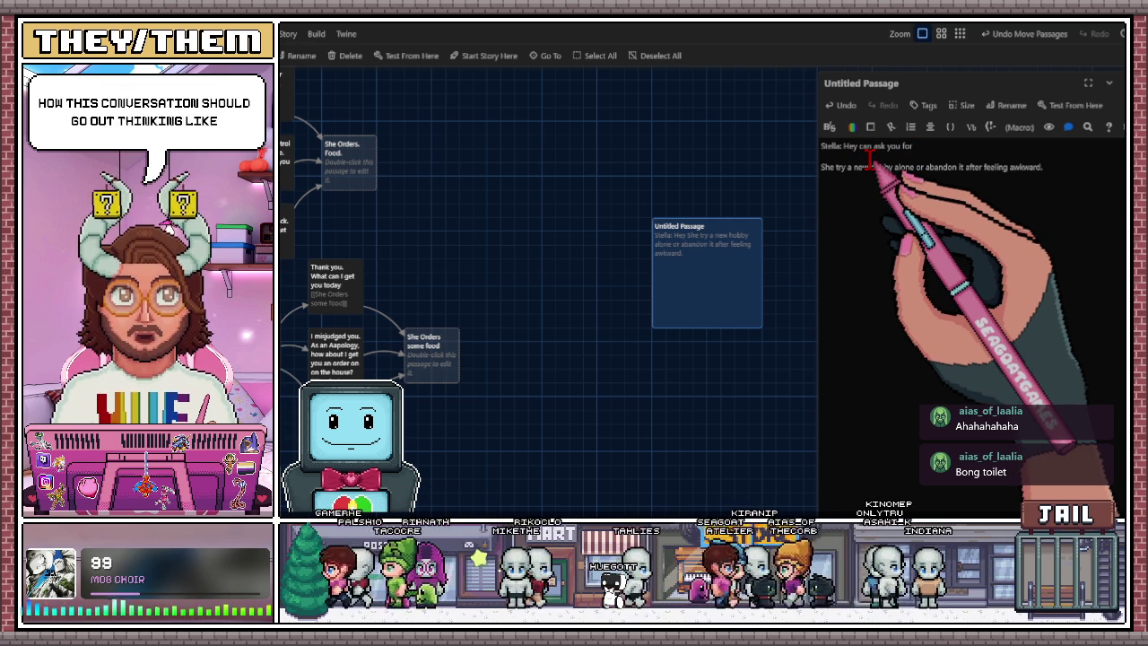
pyautogui.write(' some advice?')
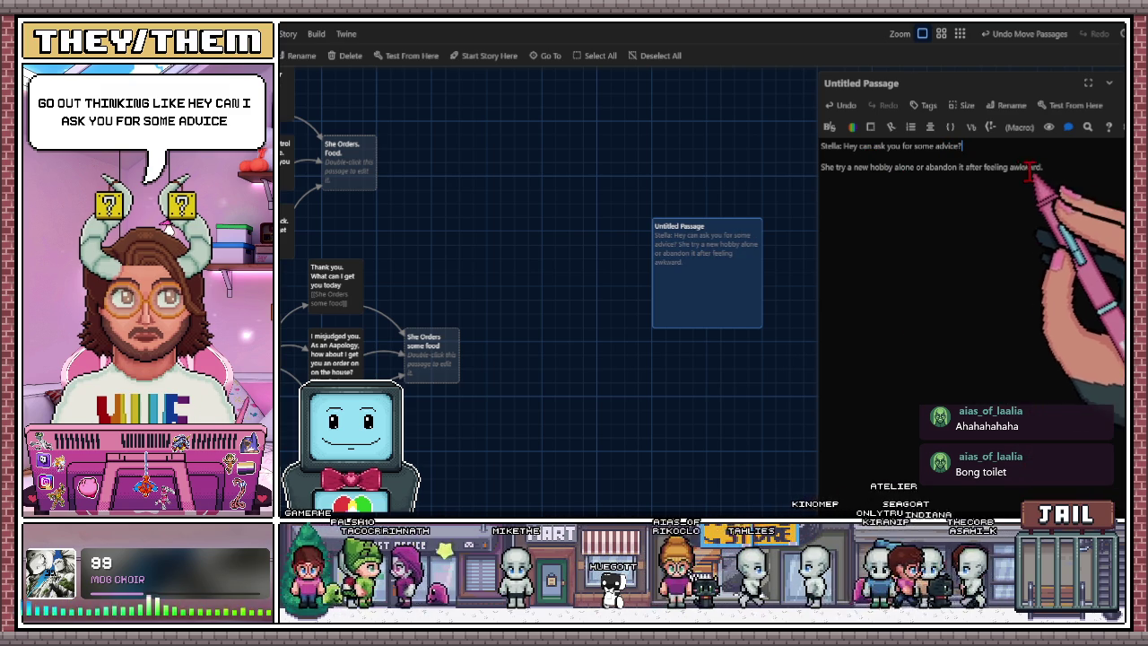
pyautogui.moveTo(1041, 168); pyautogui.dragTo(801, 168)
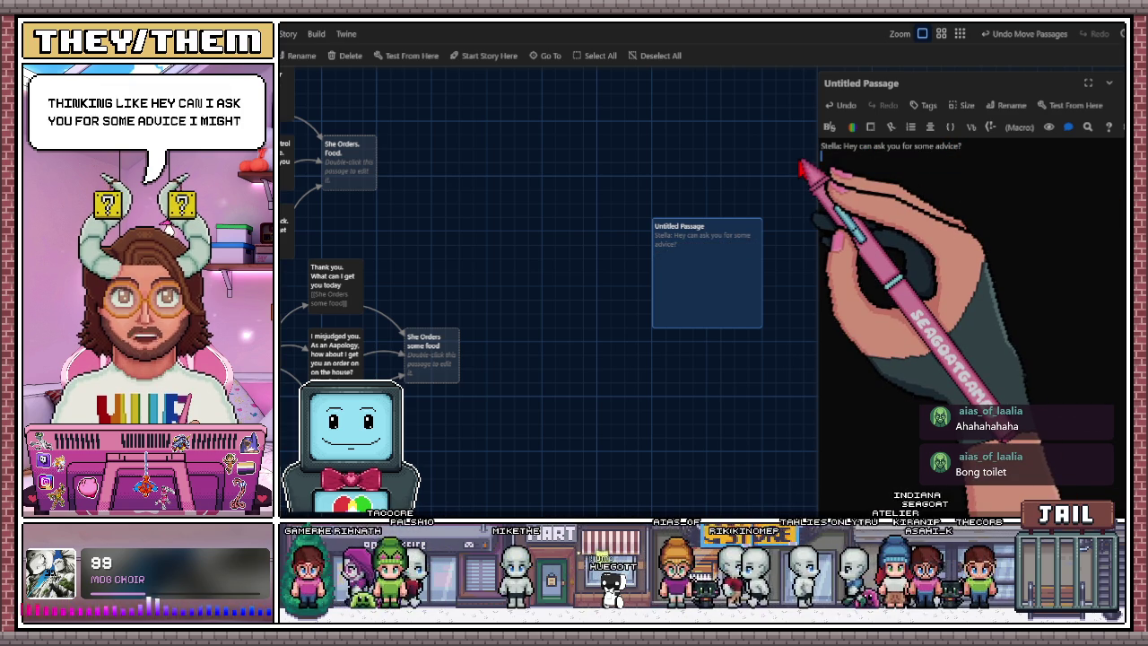
pyautogui.press('Return')
pyautogui.write('[[')
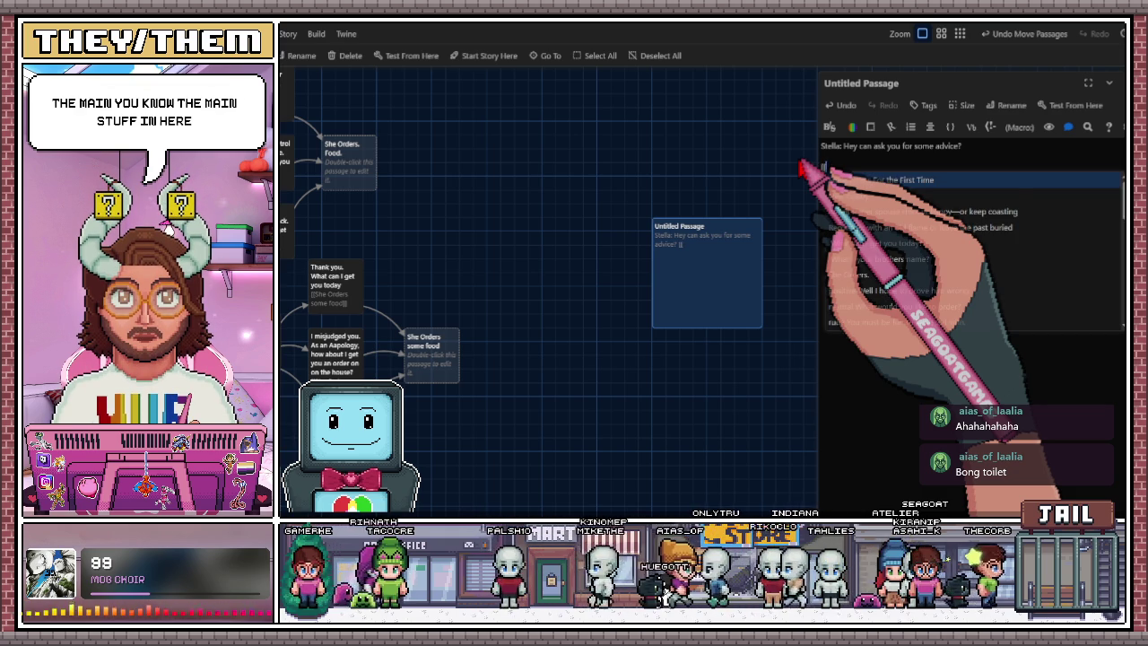
pyautogui.write('S')
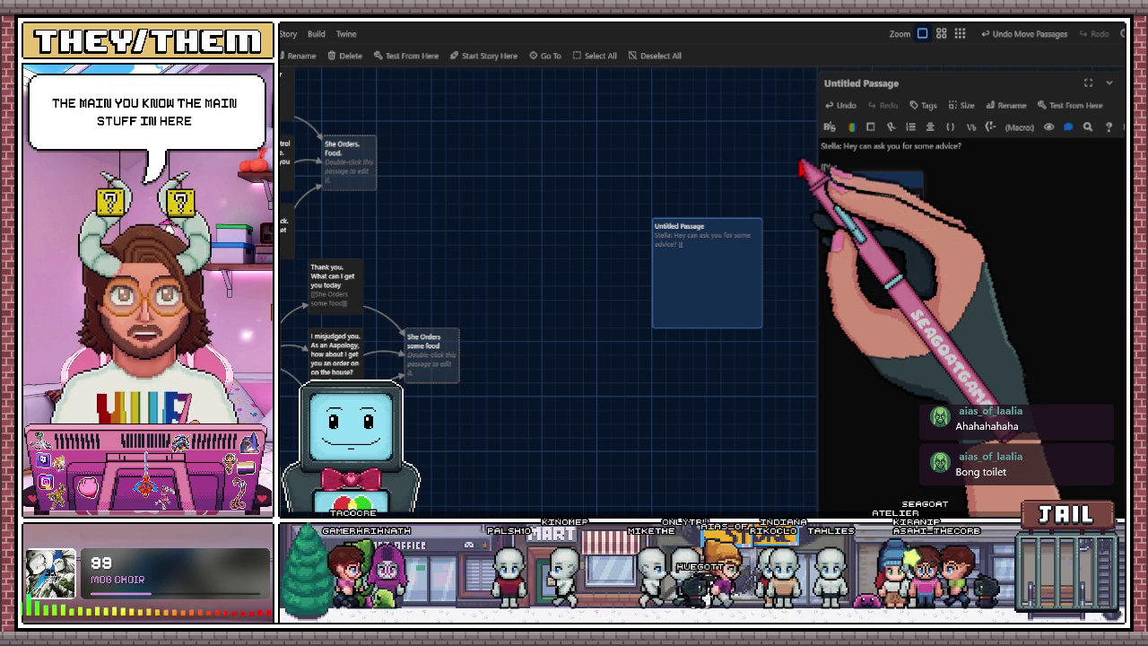
pyautogui.write('es]]')
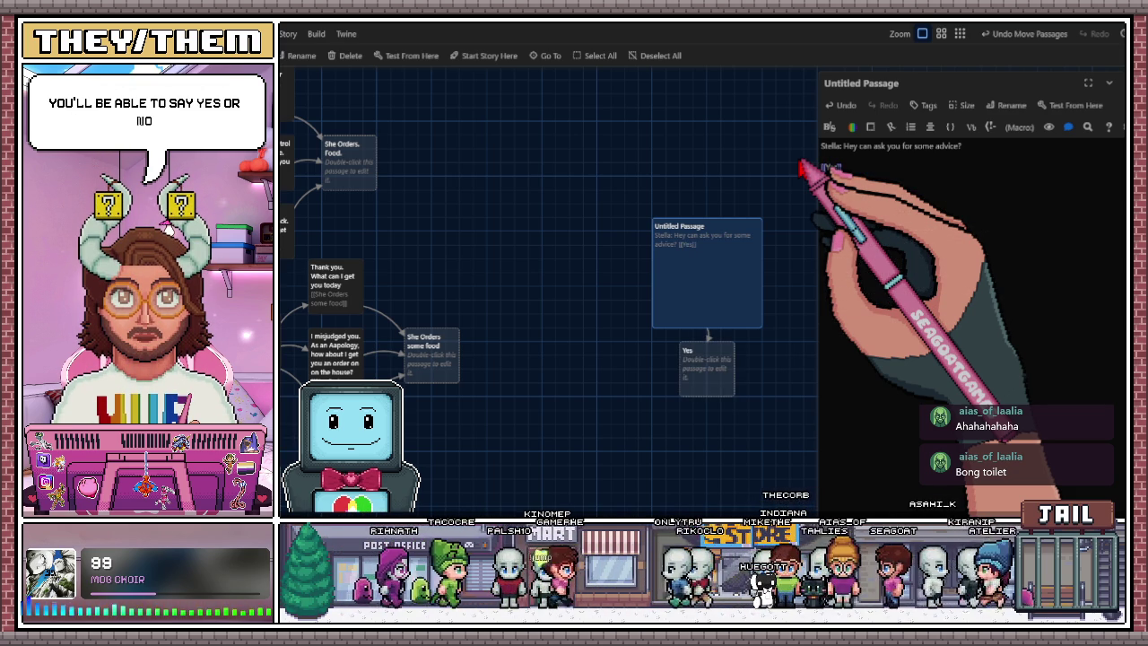
pyautogui.press('BackSpace')
pyautogui.write('e')
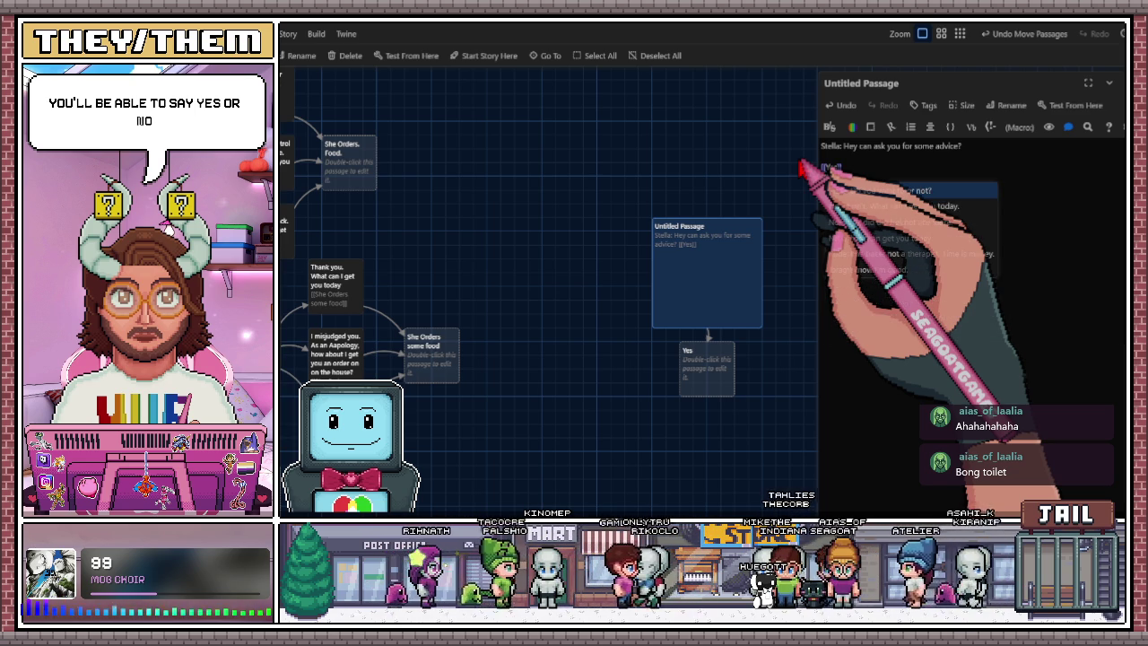
pyautogui.press('Return')
pyautogui.write('[[NO')
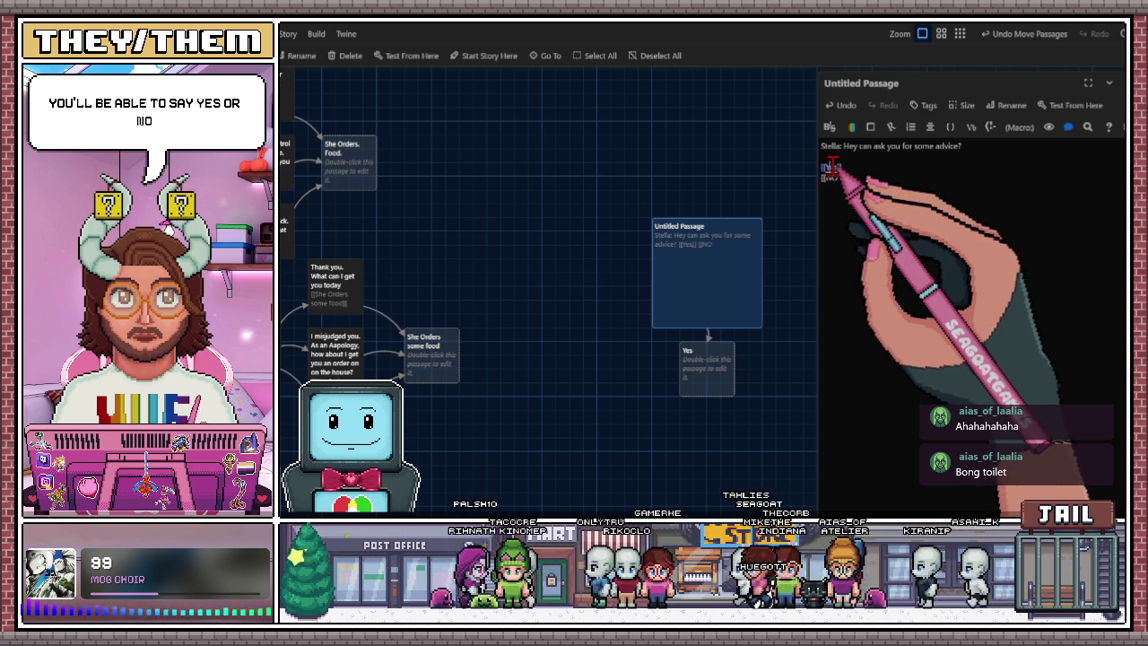
# Turn the second link into the rude reply 'Rude: No This is bakery Stella. I a baker'.
pyautogui.doubleClick(833, 167)
pyautogui.write('Lay it on m')
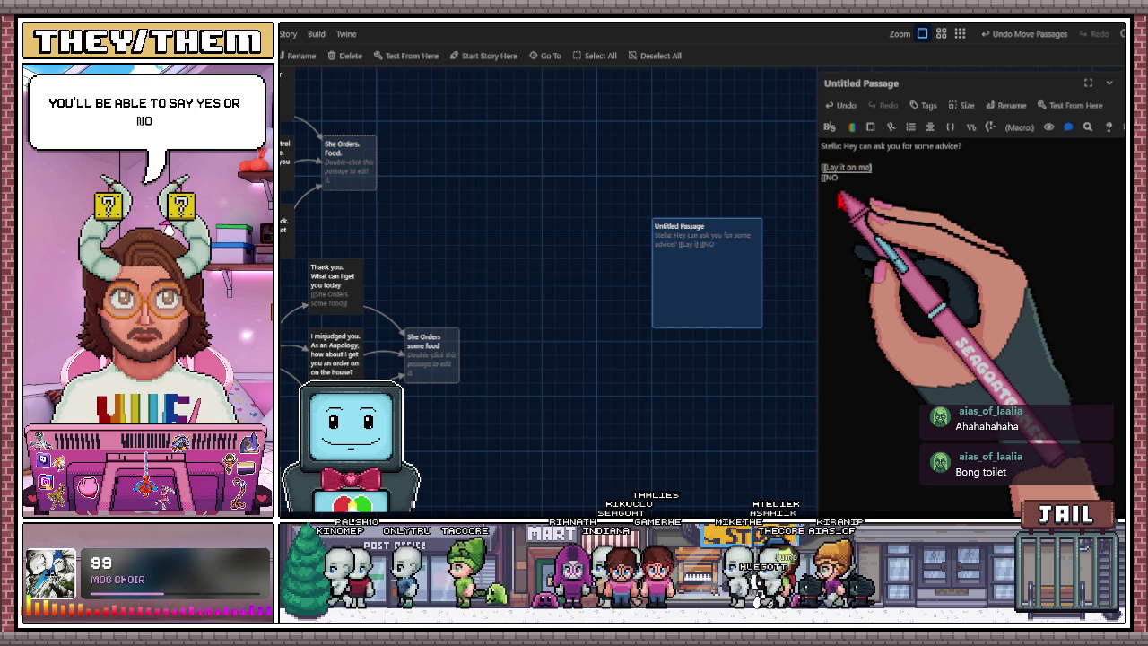
pyautogui.click(847, 199)
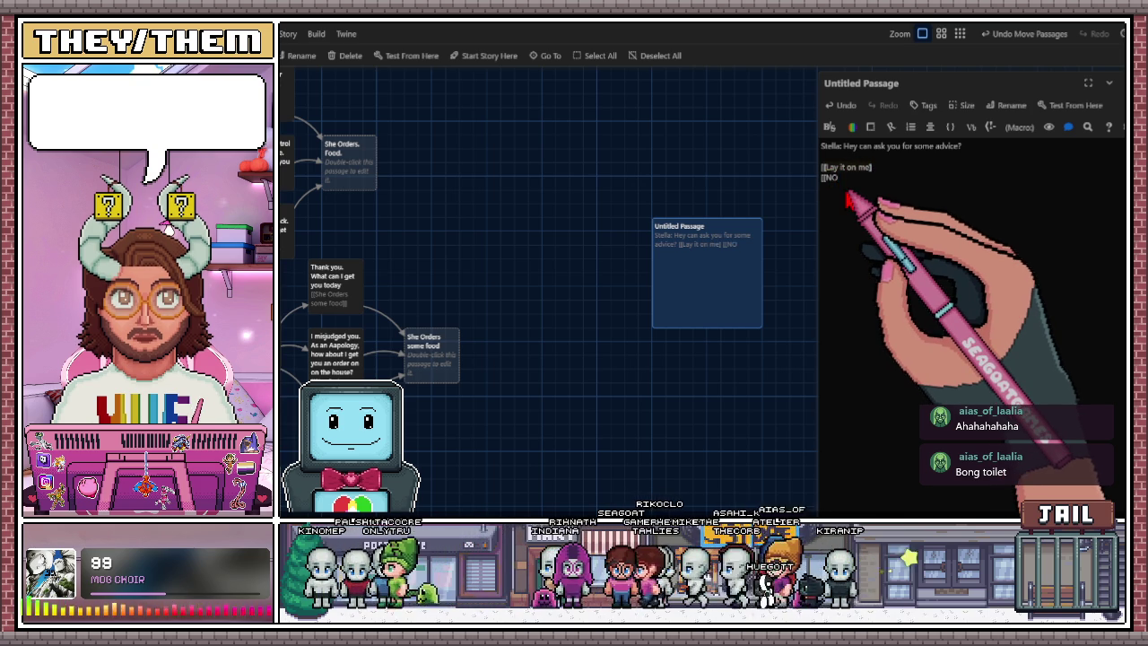
pyautogui.write('[')
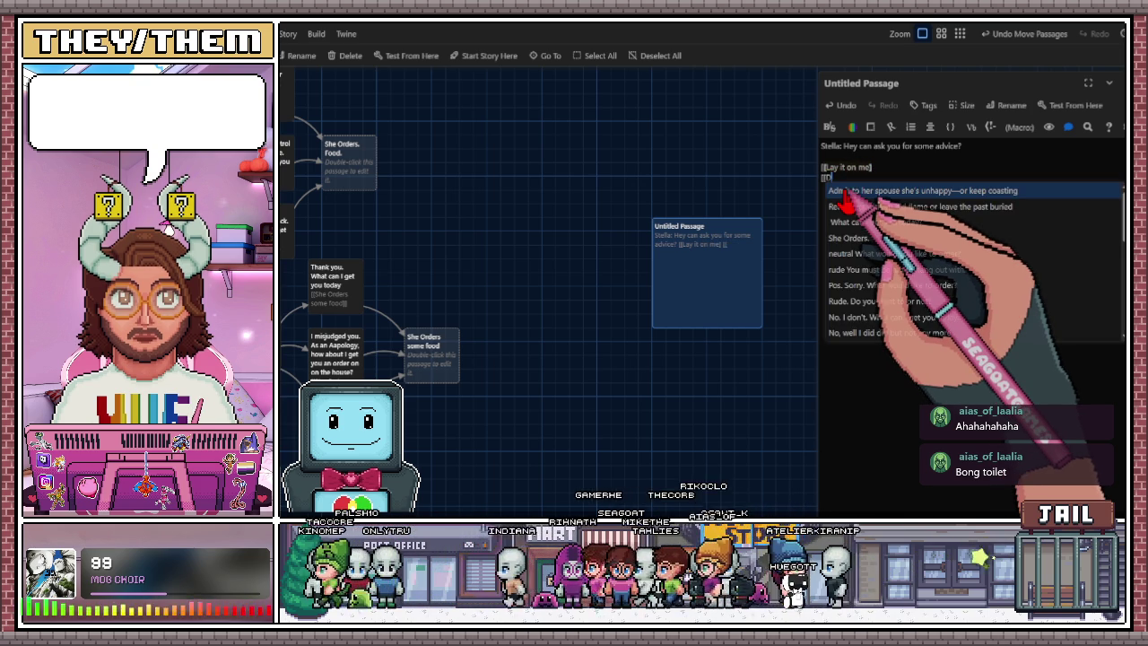
pyautogui.write('No')
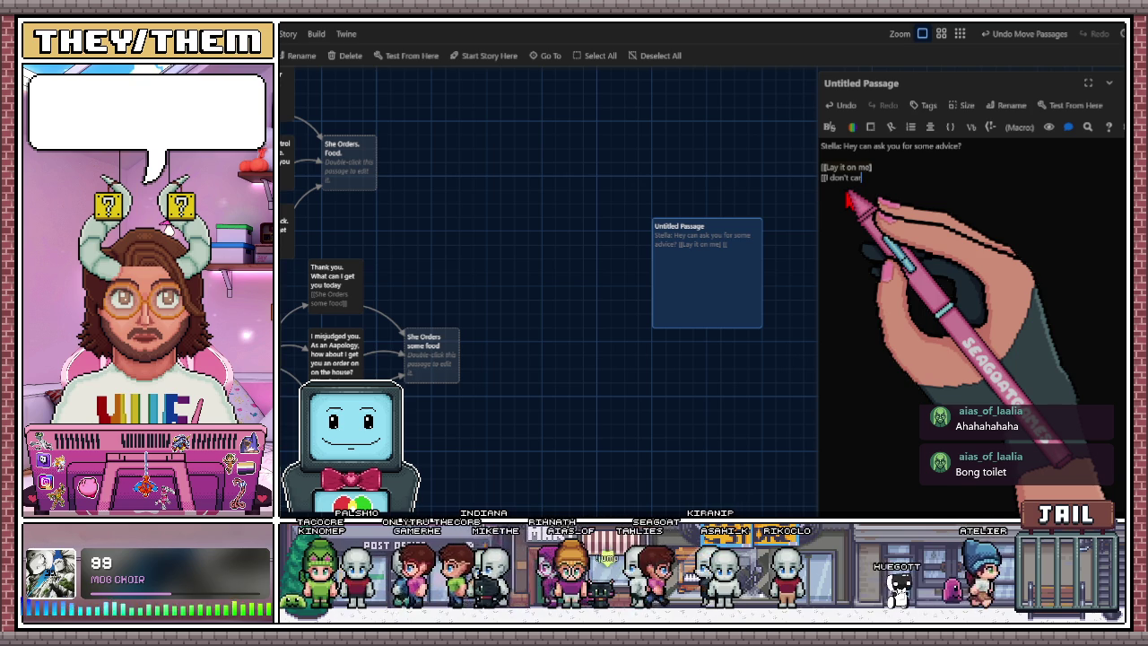
pyautogui.press('BackSpace')
pyautogui.press('BackSpace')
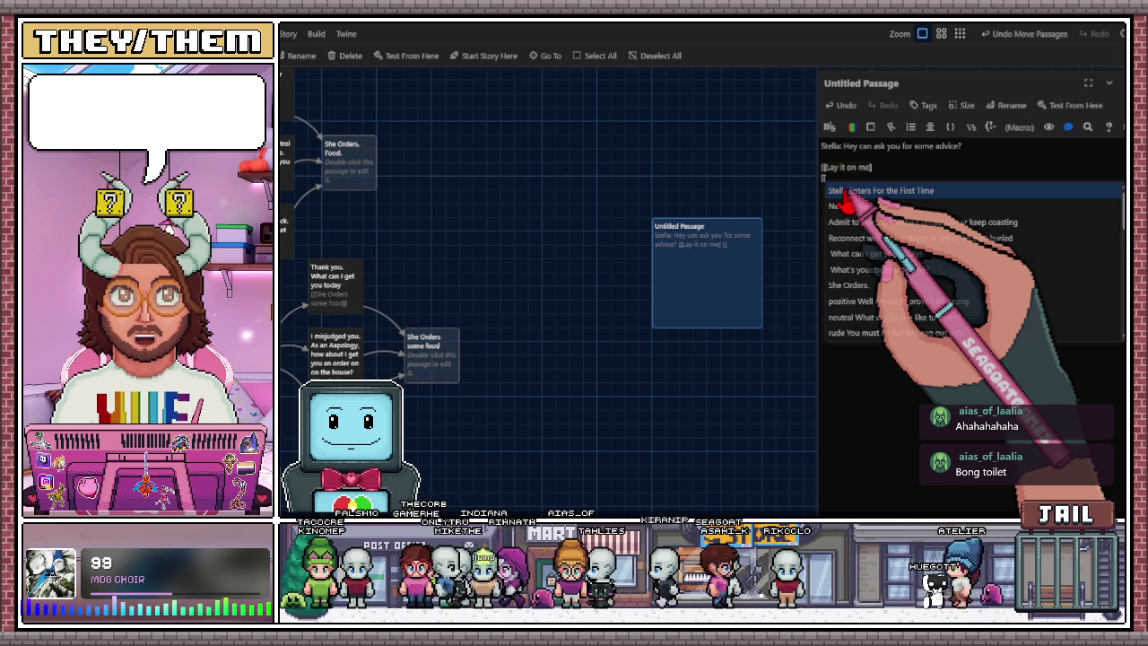
pyautogui.write('Rude: No')
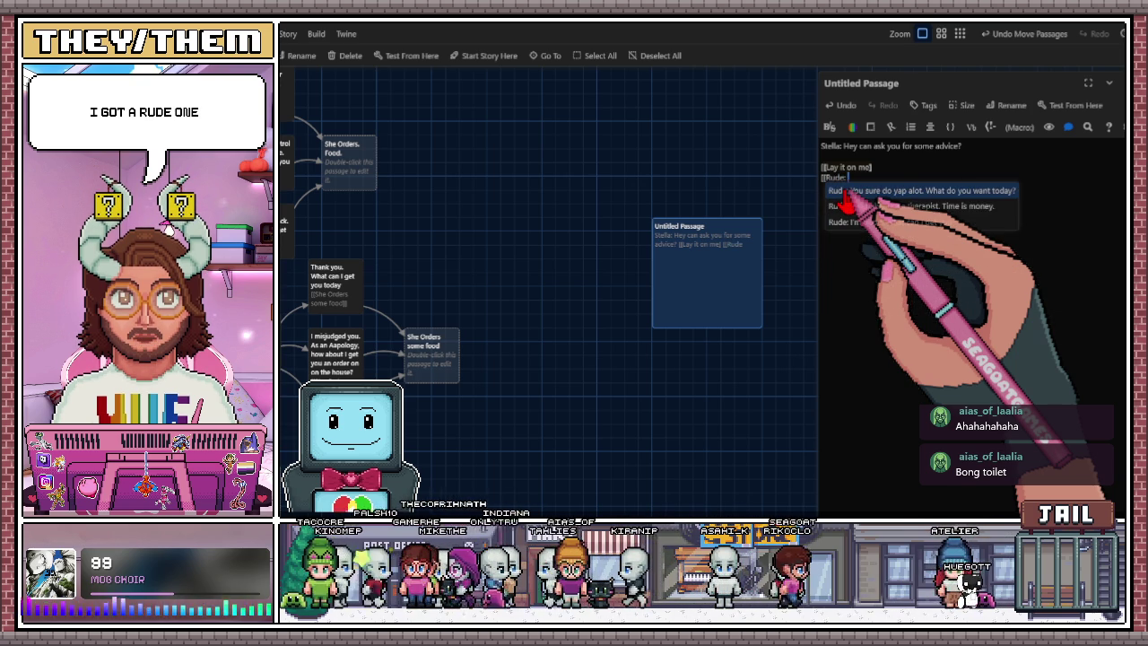
pyautogui.write(' This is bakery Ste')
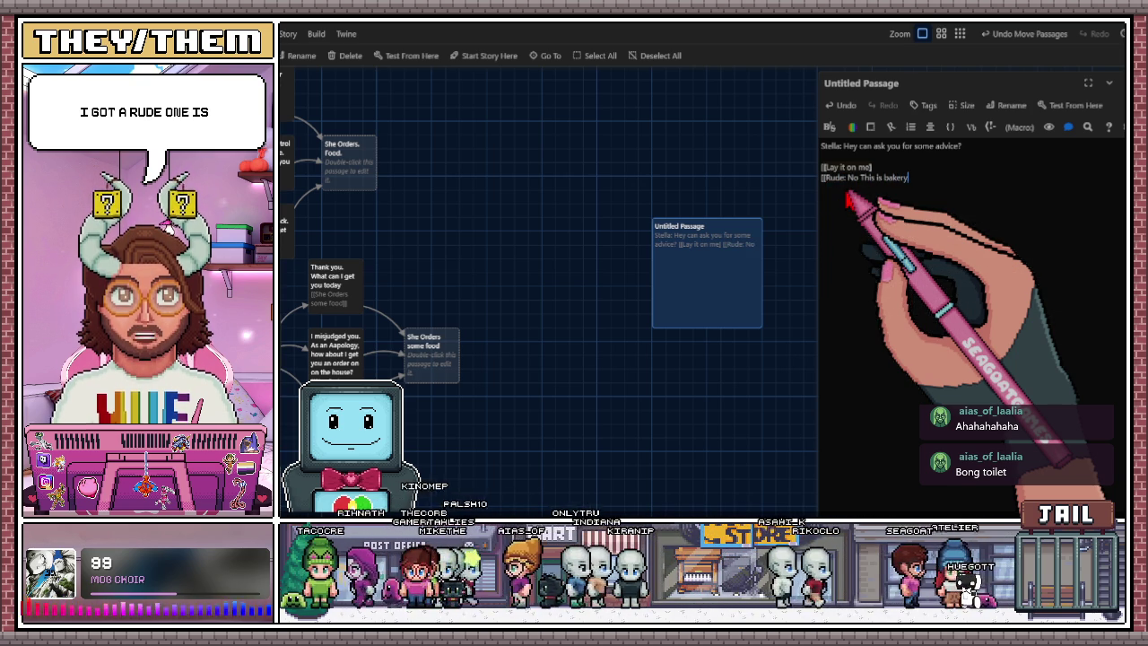
pyautogui.write('lla,')
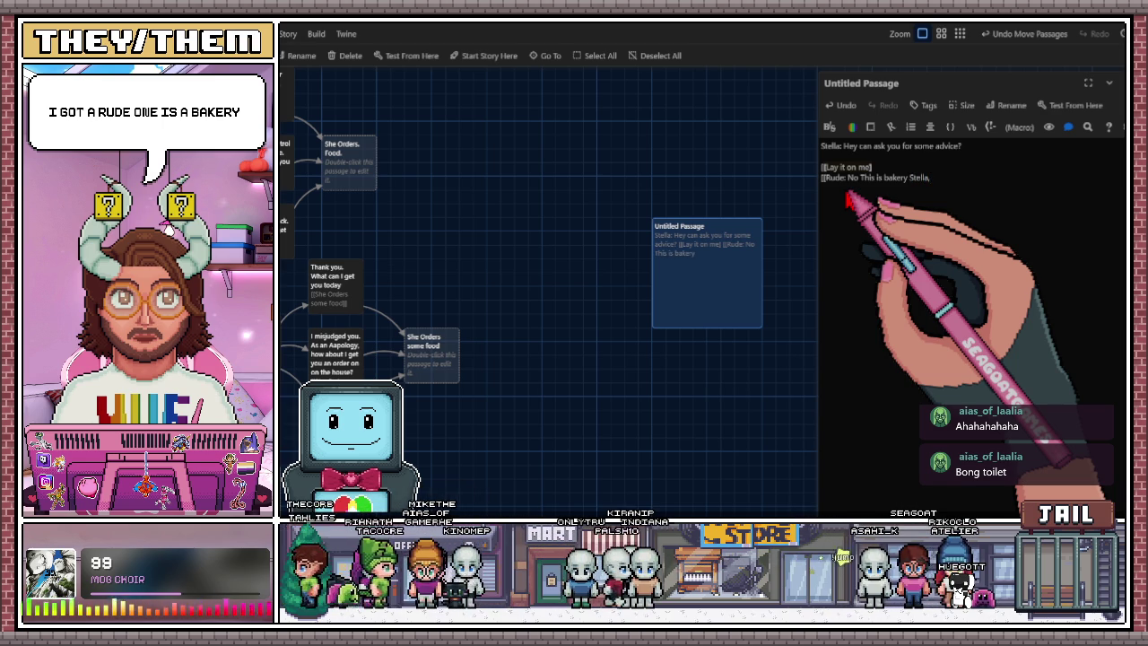
pyautogui.press('BackSpace')
pyautogui.write('.')
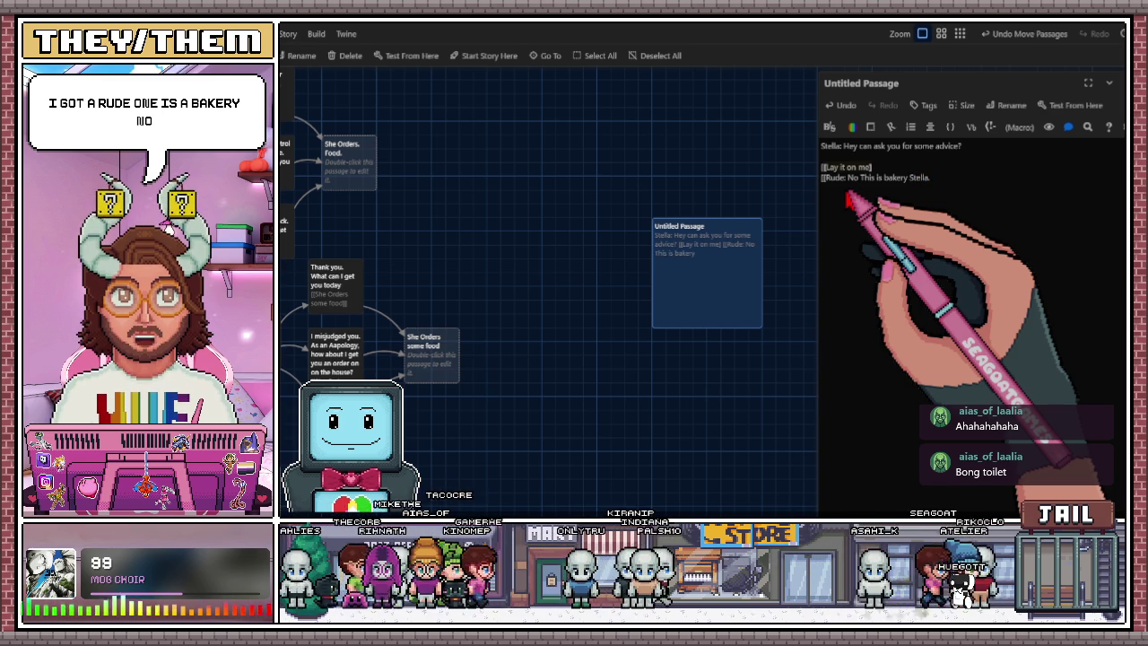
pyautogui.write(" I'm")
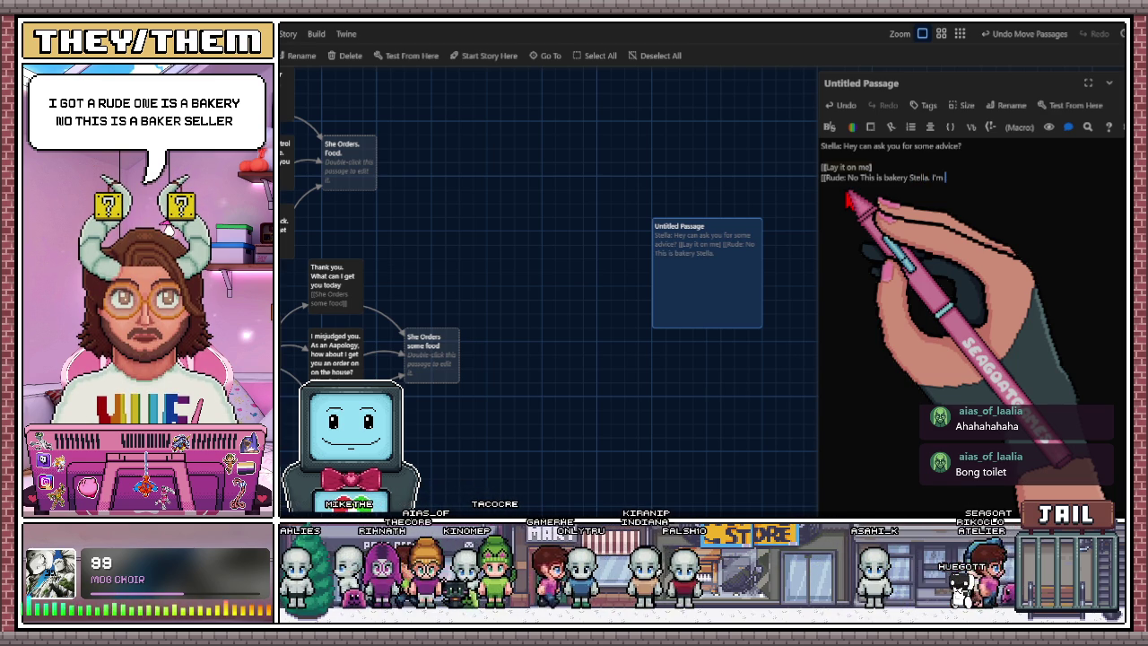
pyautogui.write(' a baker.')
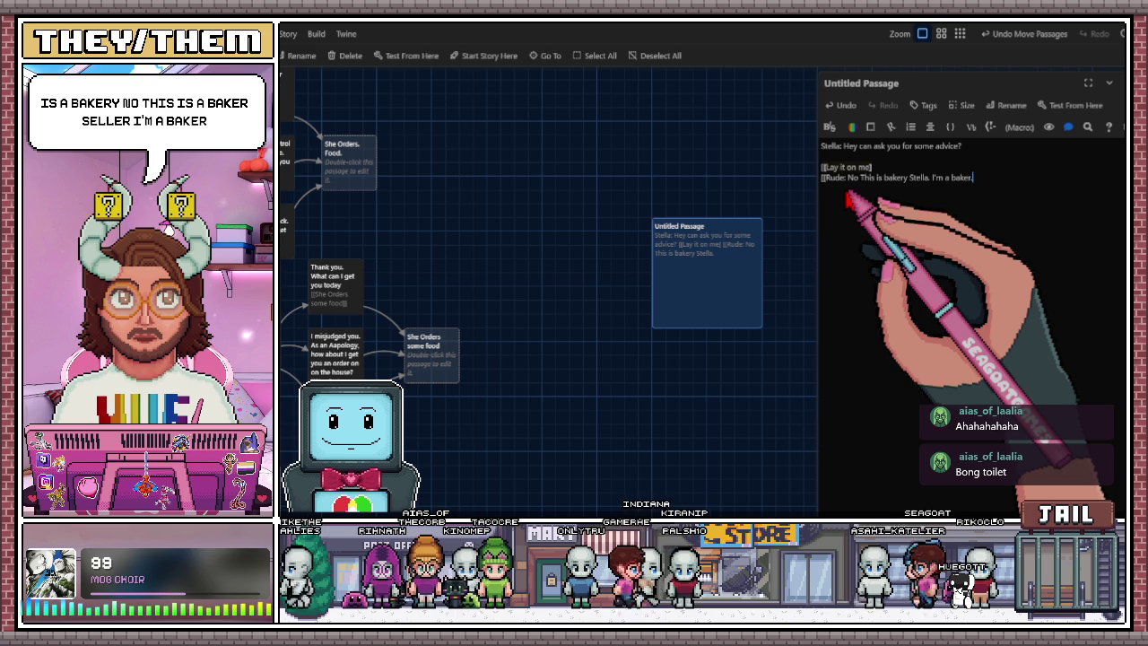
pyautogui.write('.')
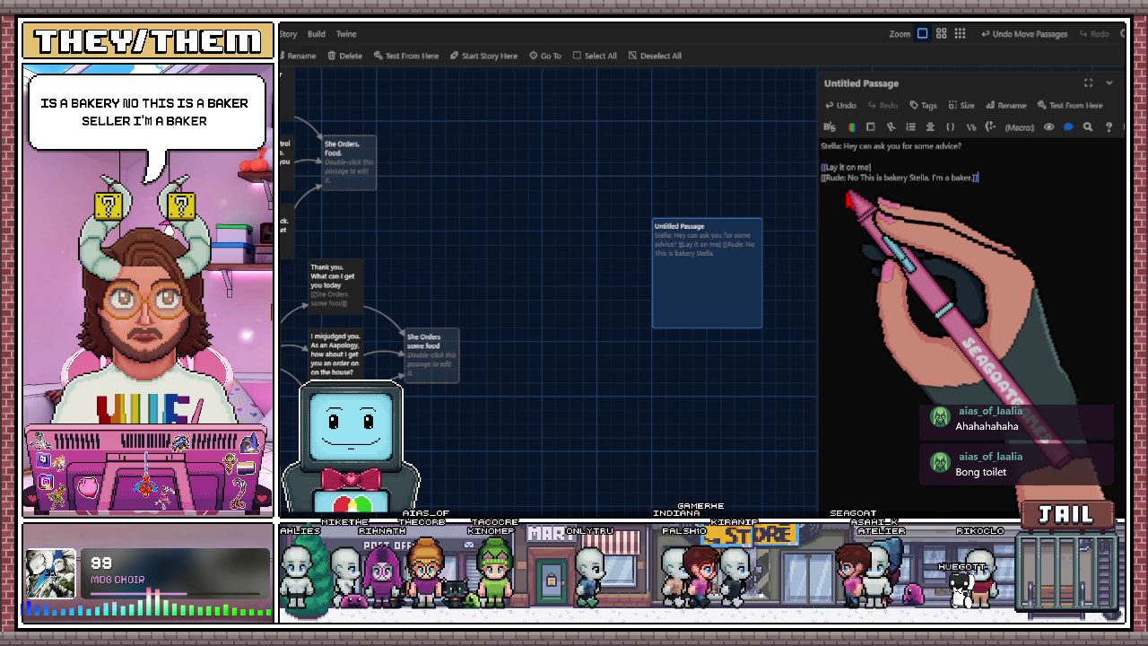
# Prefix the first link with 'Sure: ' so it reads 'Sure: Lay it on me'.
pyautogui.click(827, 167)
pyautogui.write('Sure:')
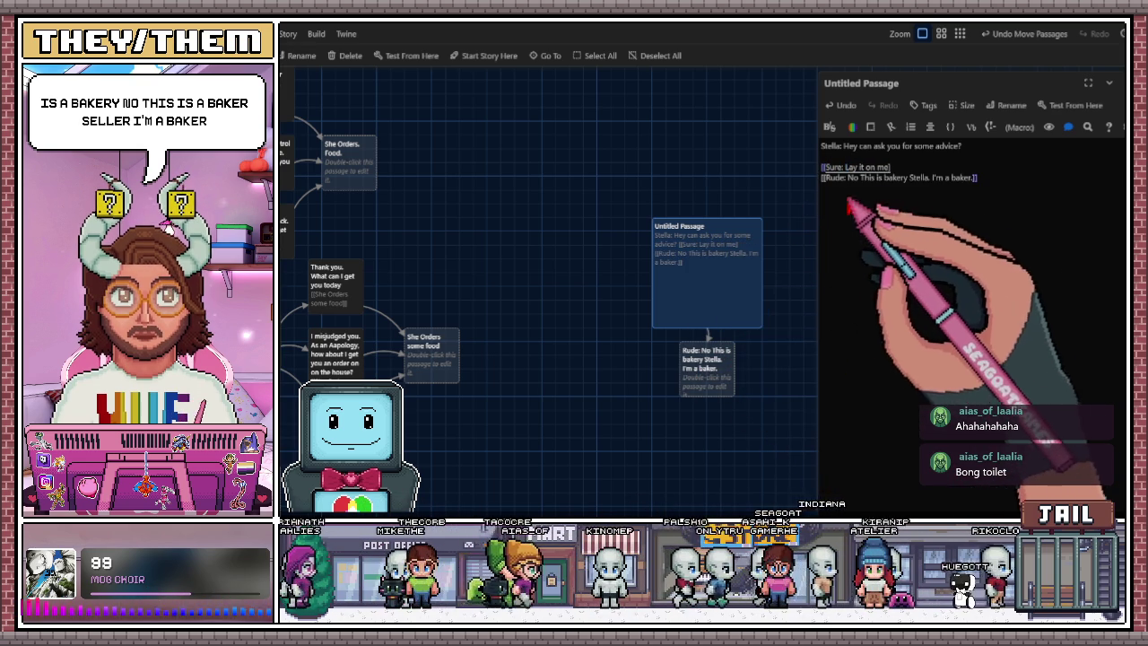
pyautogui.click(893, 169)
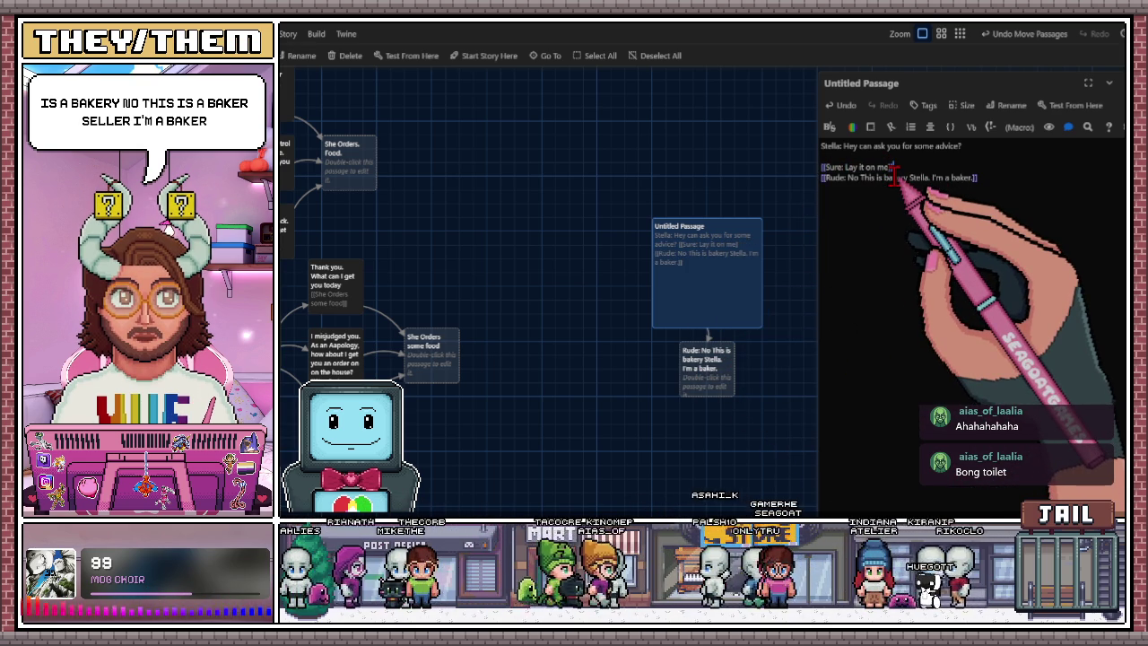
pyautogui.write(']')
# Stack the 'Sure: Lay it on me' and Rude passages in a column beside Untitled Passage.
pyautogui.hscroll(3, 759, 216)
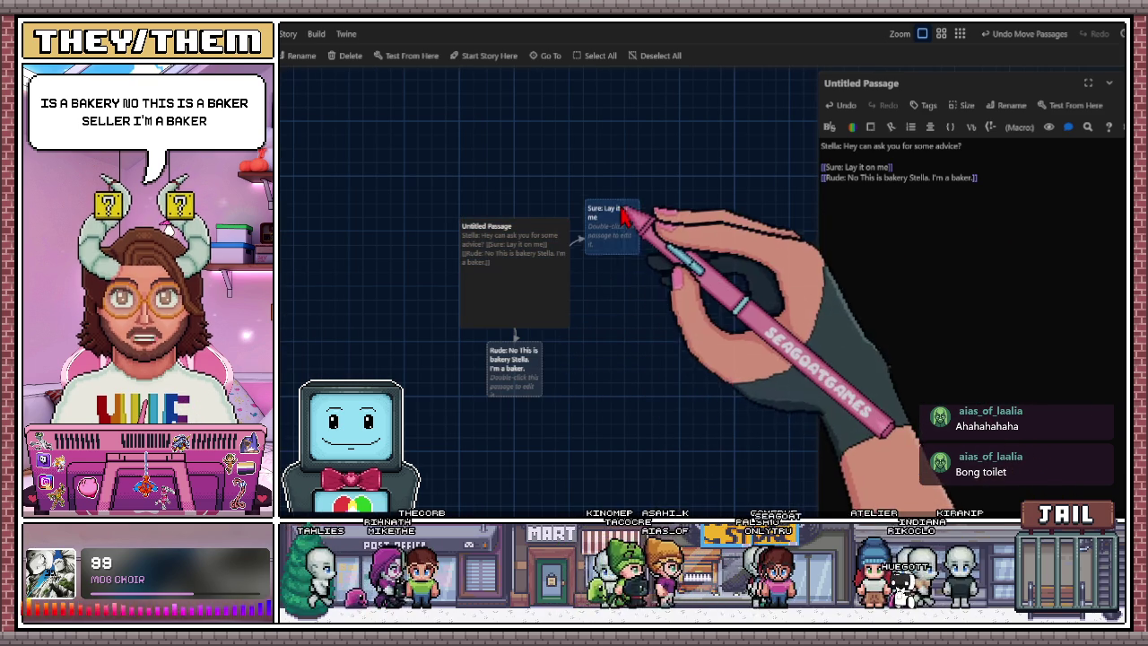
pyautogui.moveTo(625, 215); pyautogui.dragTo(623, 193)
pyautogui.moveTo(531, 377)
pyautogui.mouseDown()
pyautogui.moveTo(619, 313)
pyautogui.moveTo(628, 278)
pyautogui.mouseUp()
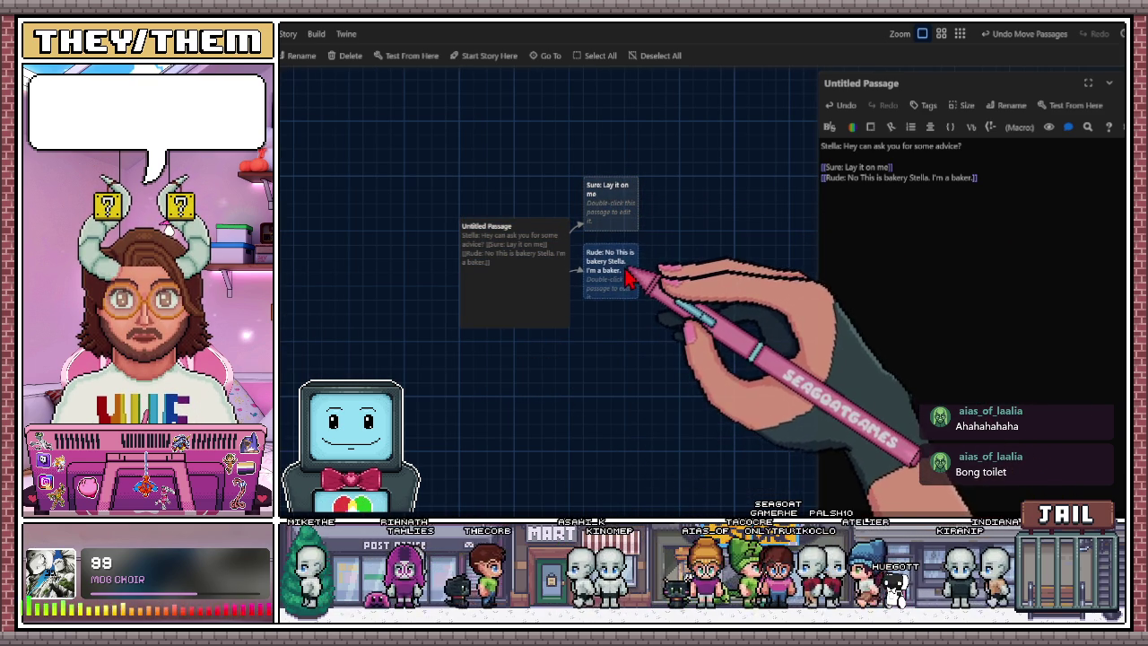
pyautogui.click(599, 206)
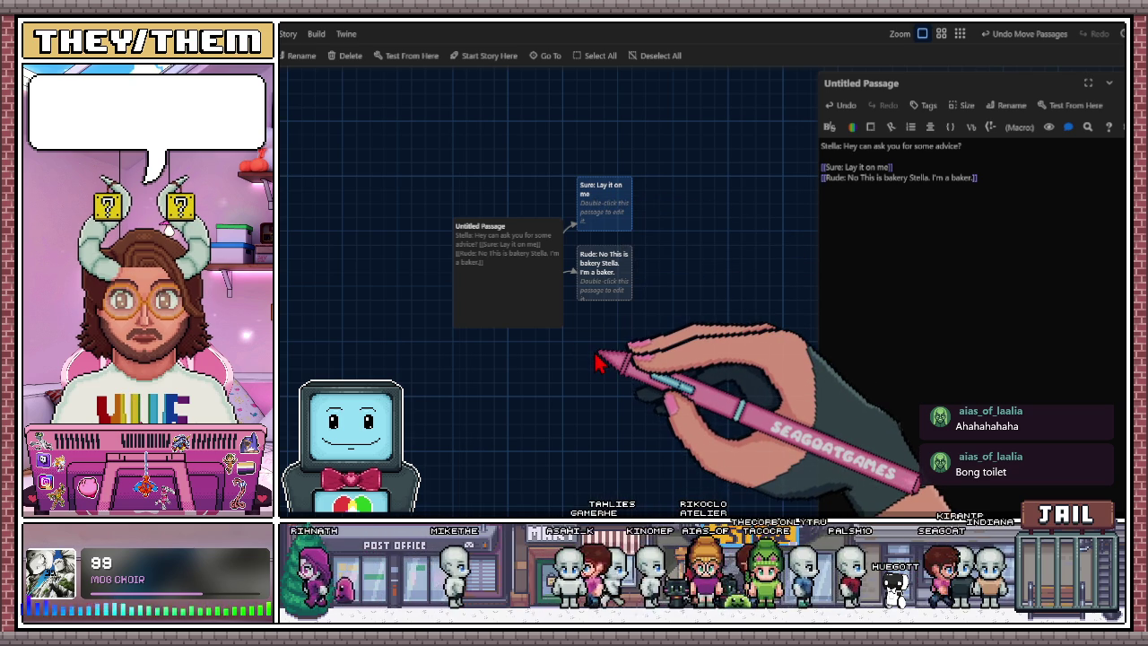
pyautogui.hscroll(-2, 628, 336)
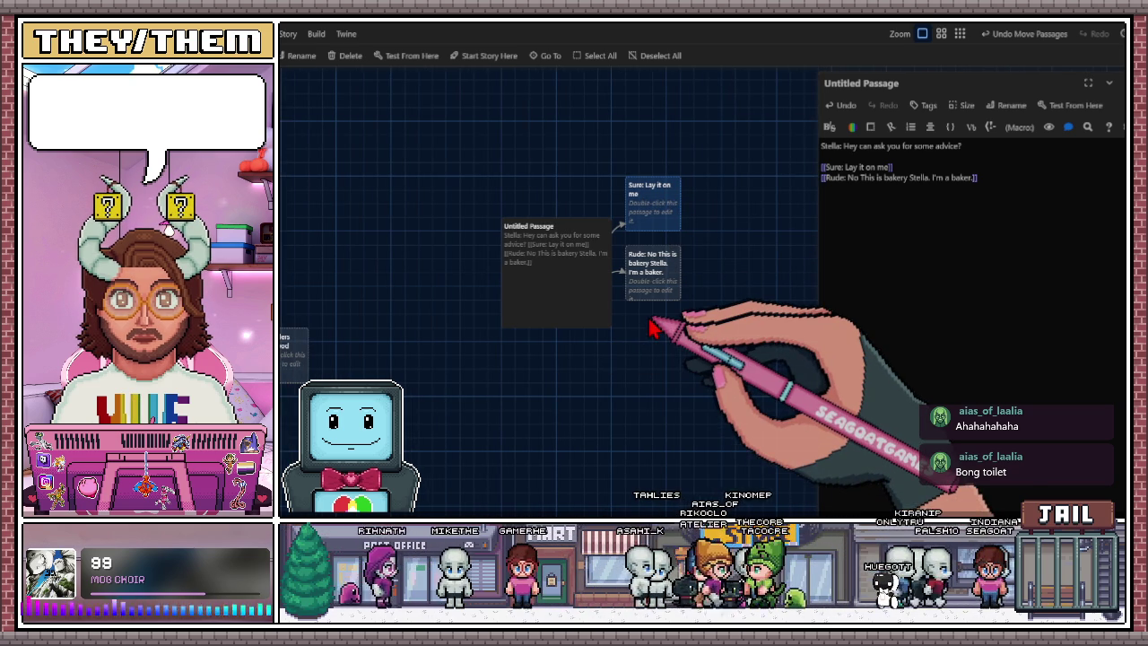
pyautogui.click(718, 316)
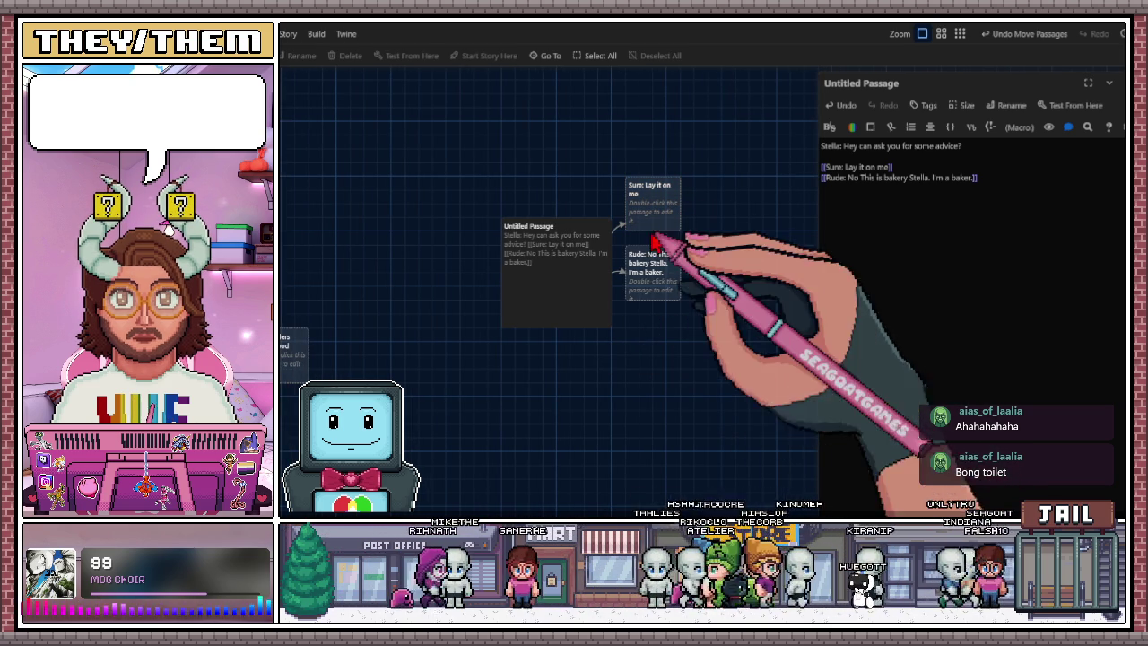
pyautogui.click(657, 200)
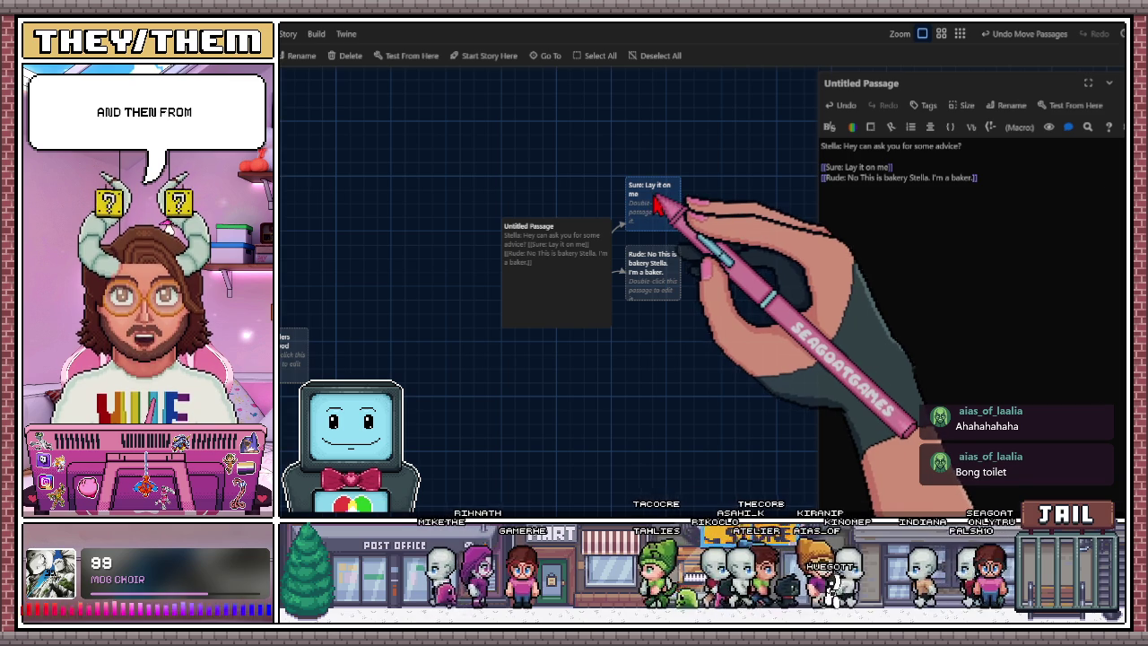
# Open 'Sure: Lay it on me', nudge the Rude passage lower, and begin its body with 'Stella: (Shy)'.
pyautogui.doubleClick(657, 203)
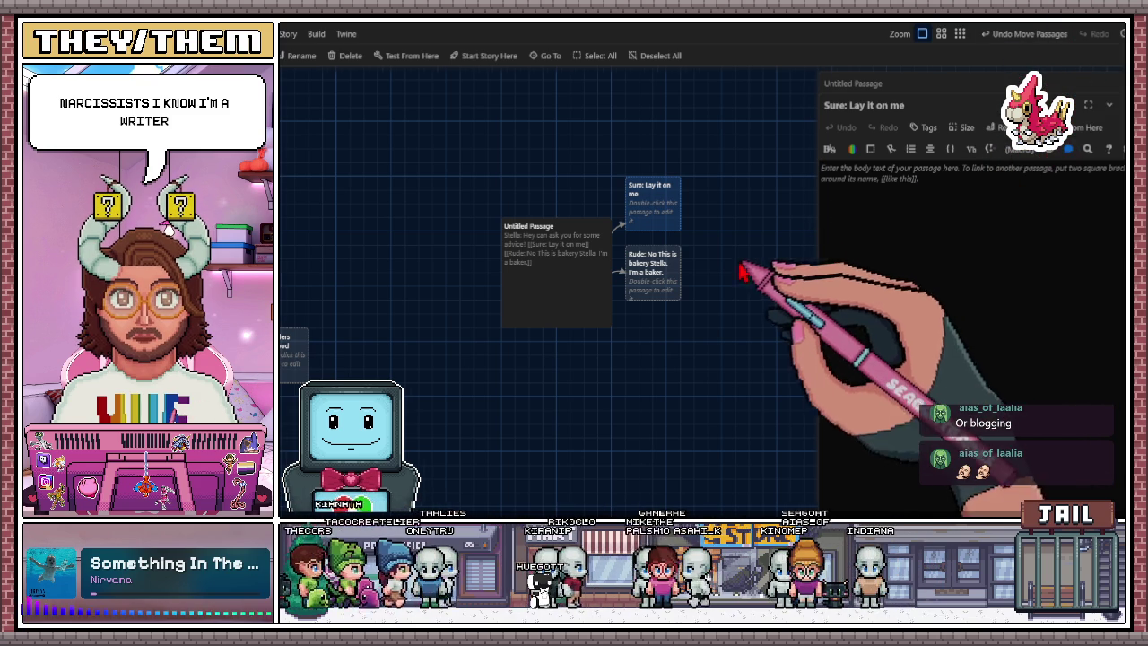
pyautogui.hscroll(2, 727, 282)
pyautogui.hscroll(1, 625, 221)
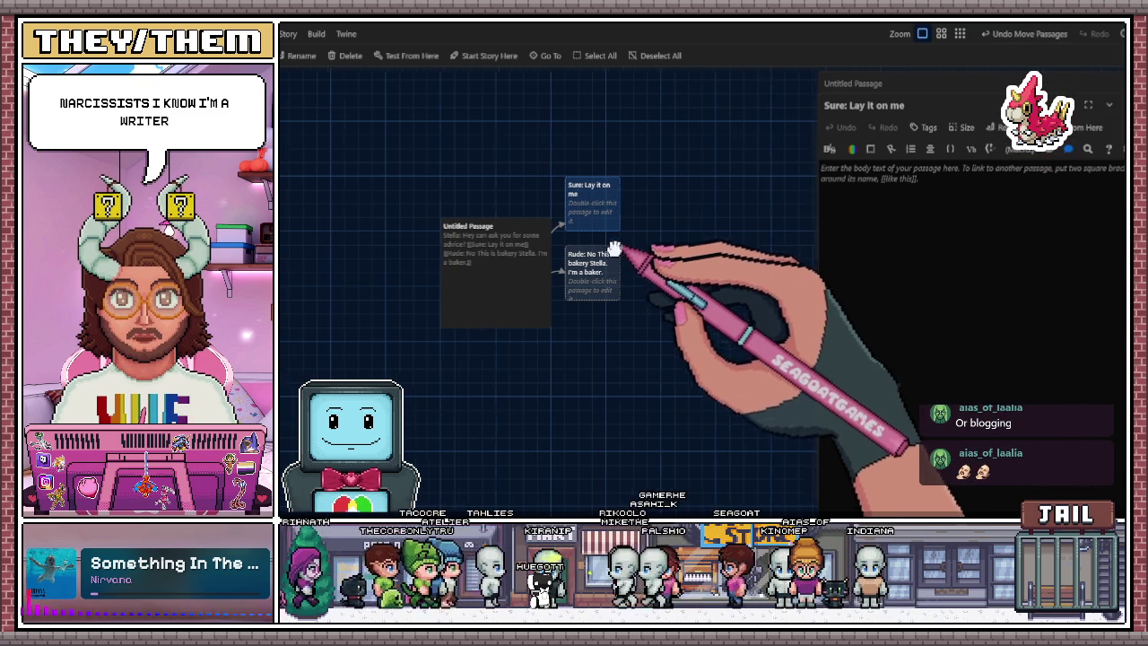
pyautogui.moveTo(600, 310); pyautogui.dragTo(603, 322)
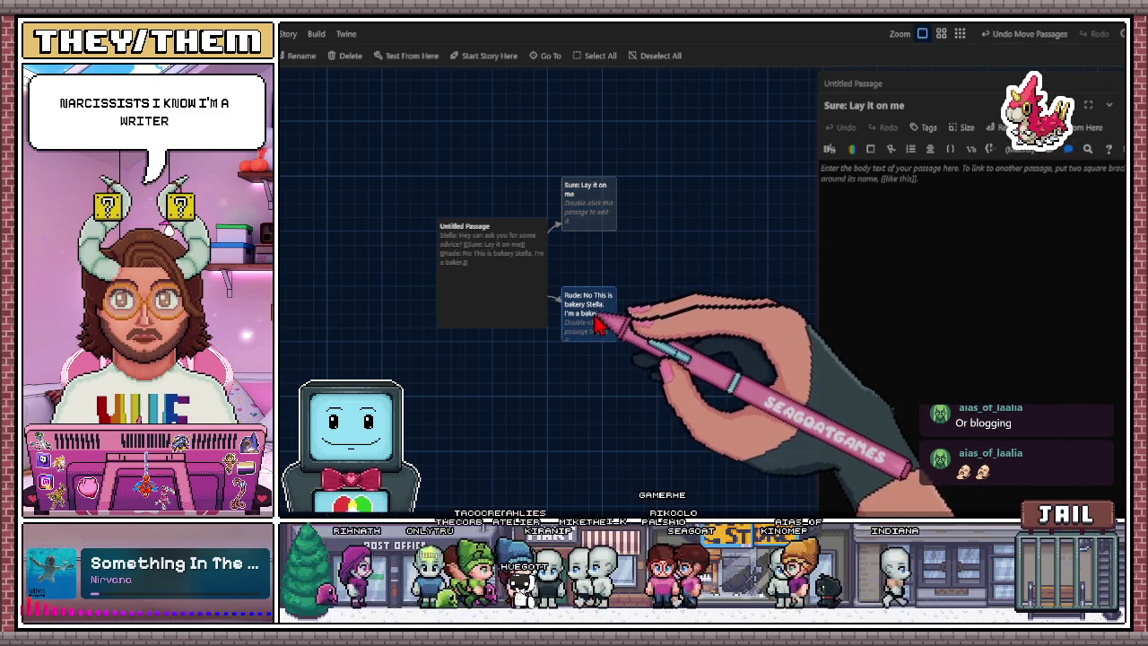
pyautogui.hscroll(1, 640, 269)
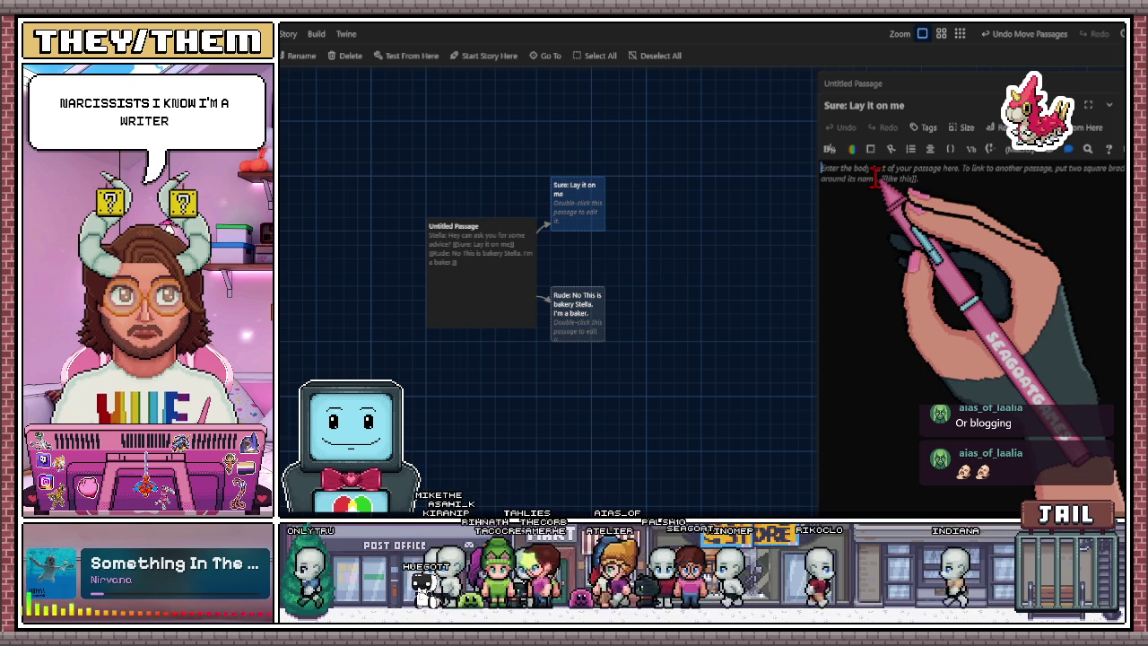
pyautogui.write('Stella')
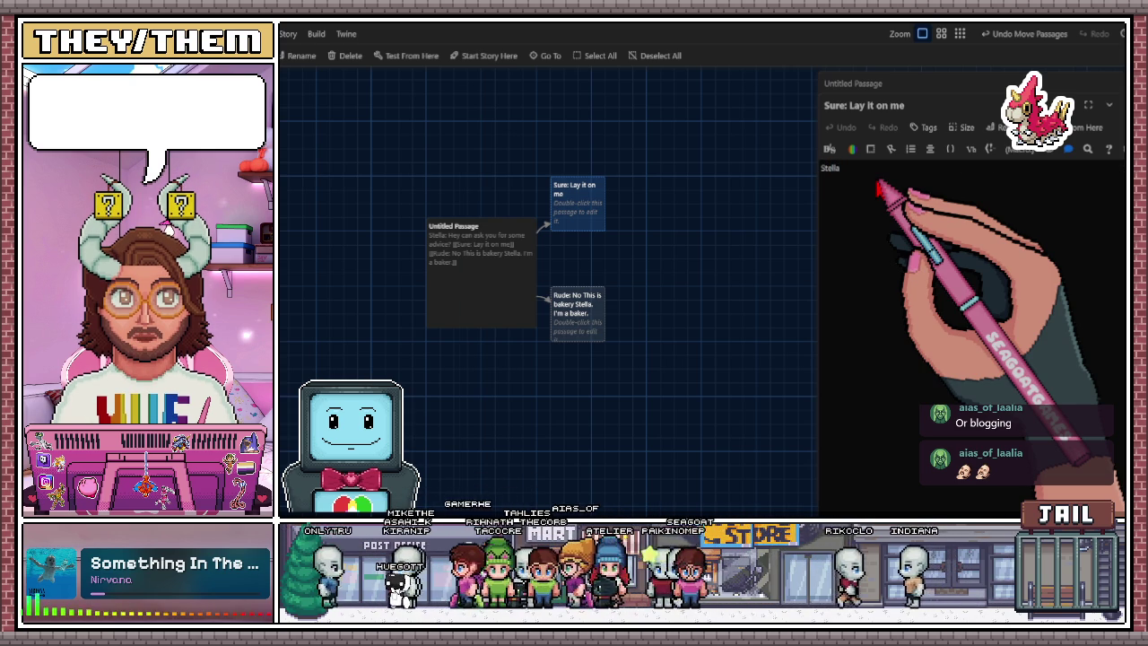
pyautogui.write(': (Shy')
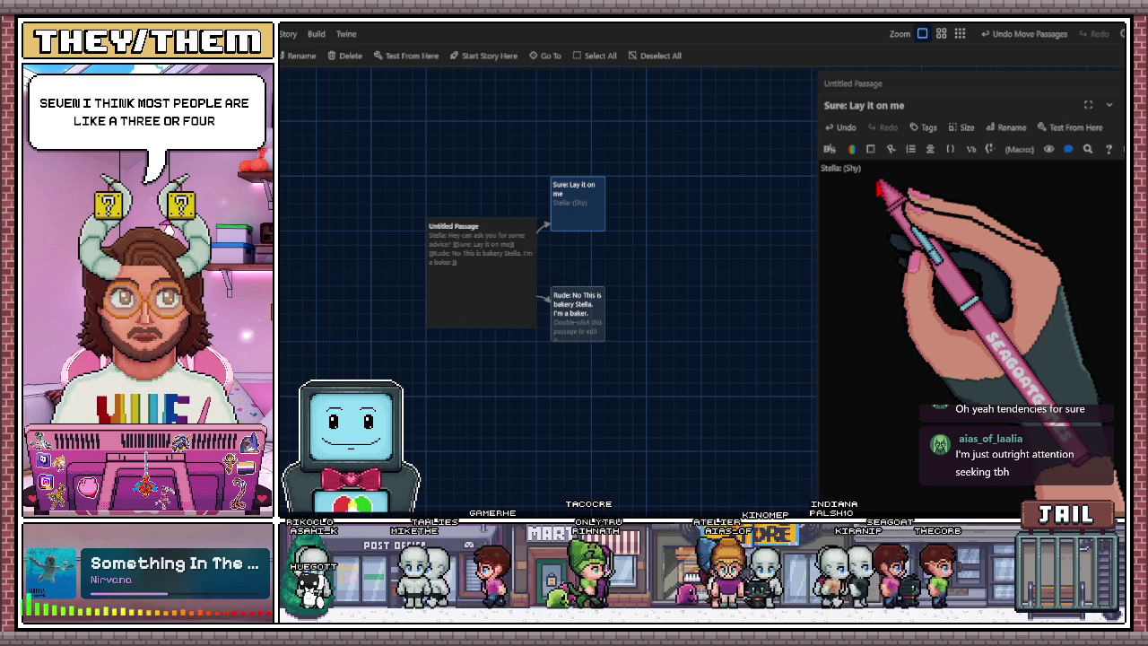
# Nudge the Rude passage lower and reopen 'Sure: Lay it on me' for editing.
pyautogui.hscroll(-1, 749, 300)
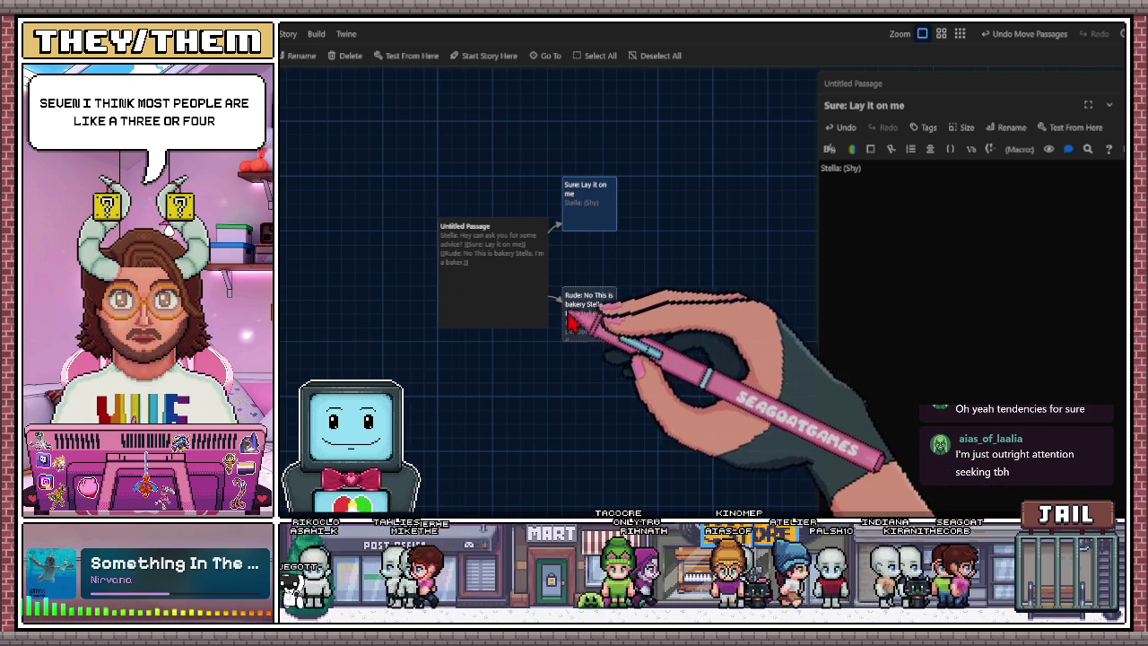
pyautogui.moveTo(567, 323); pyautogui.dragTo(569, 337)
pyautogui.click(634, 305)
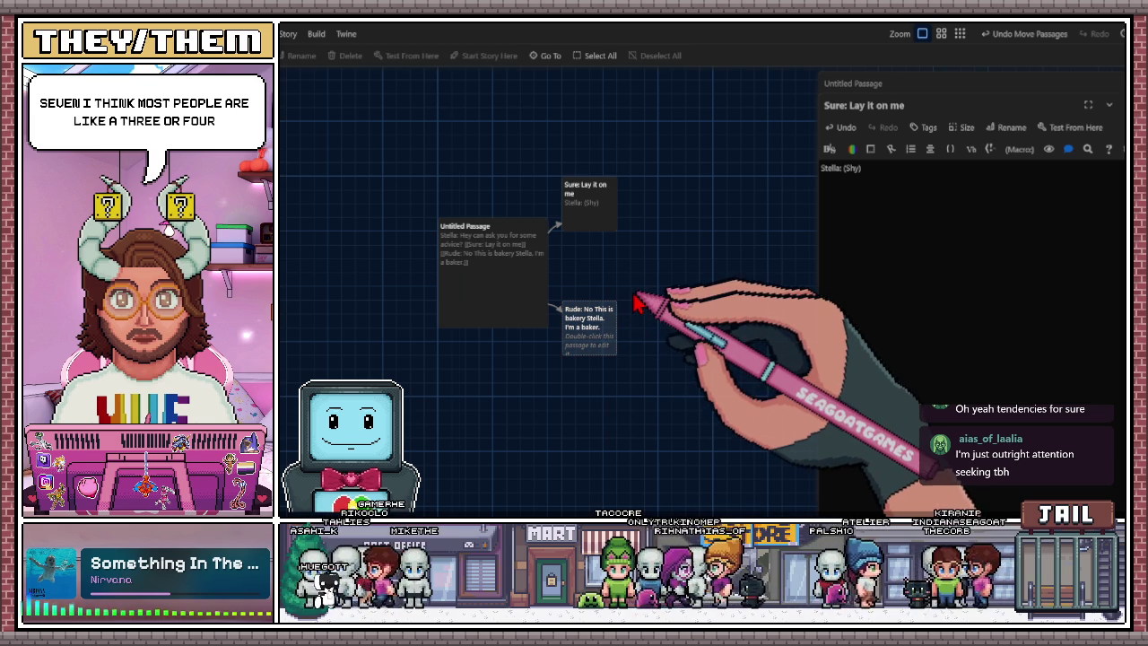
pyautogui.hscroll(-4, 664, 298)
pyautogui.click(645, 216)
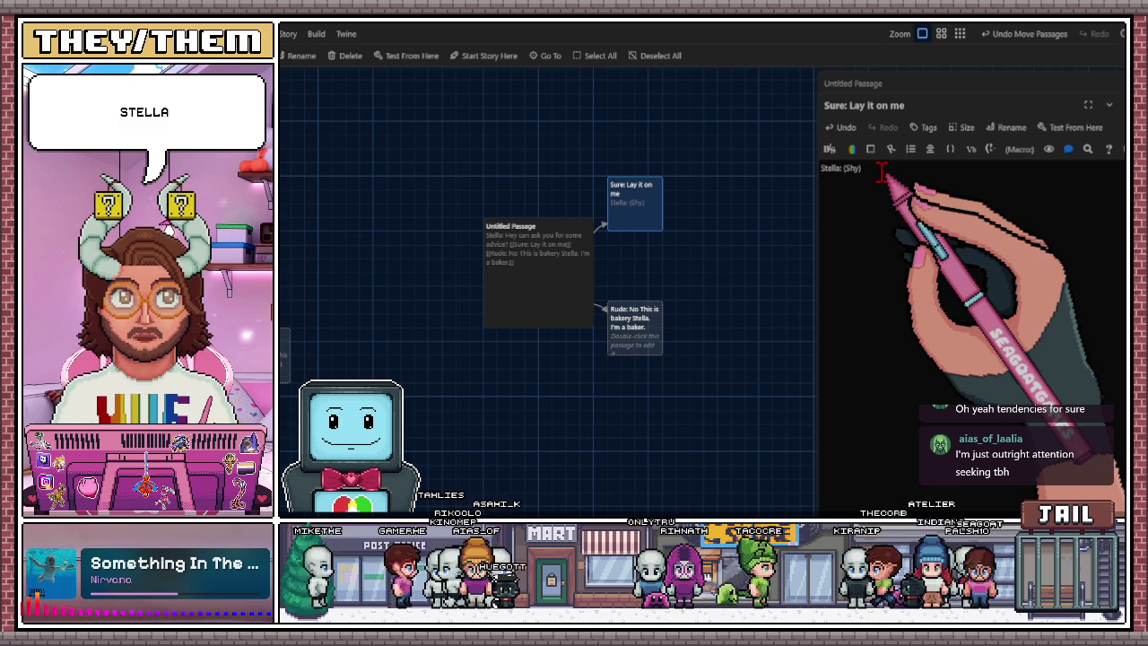
# Continue Stella's shy line about starting to write a book and showing it to her husband.
pyautogui.write('Okay so I wro')
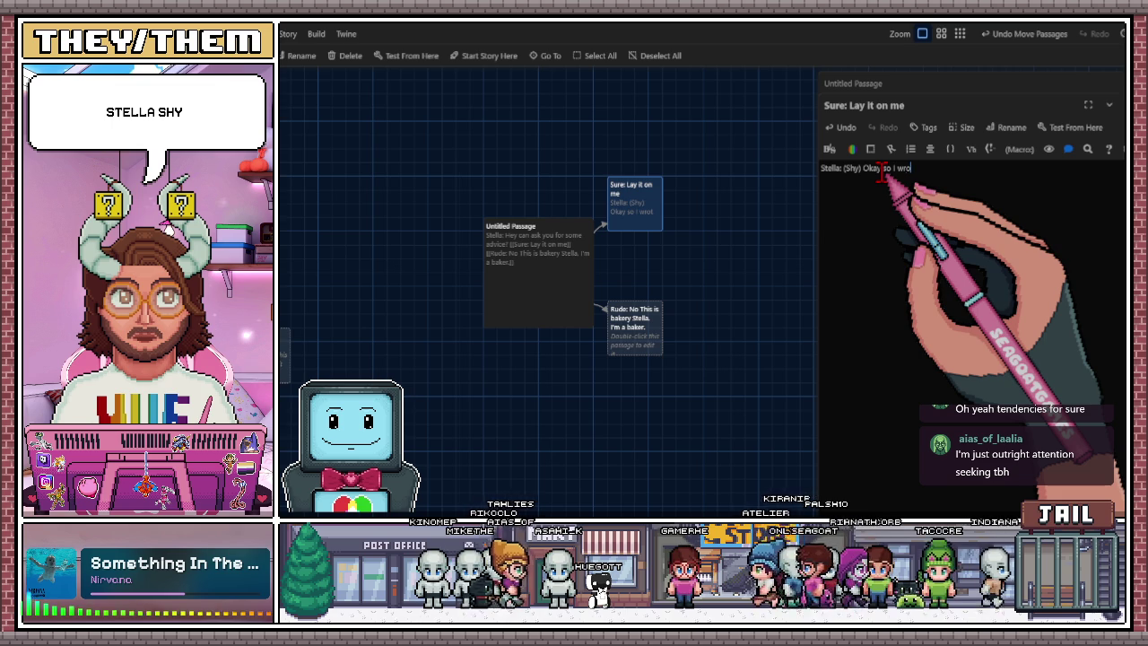
pyautogui.write('a writing a b')
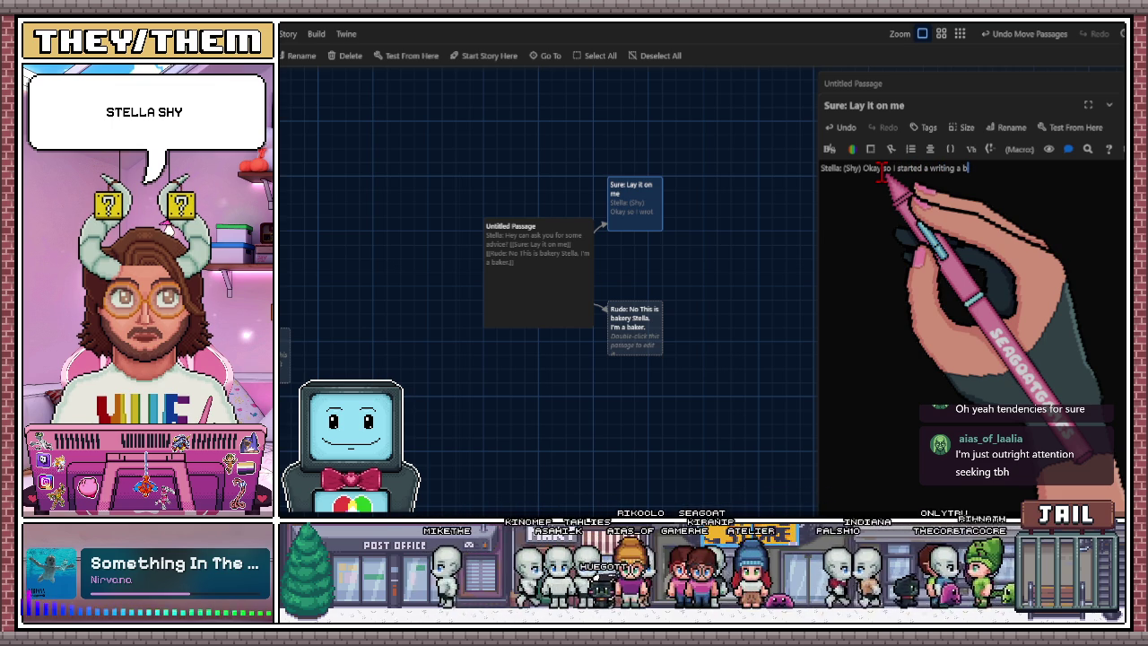
pyautogui.write('ook. ')
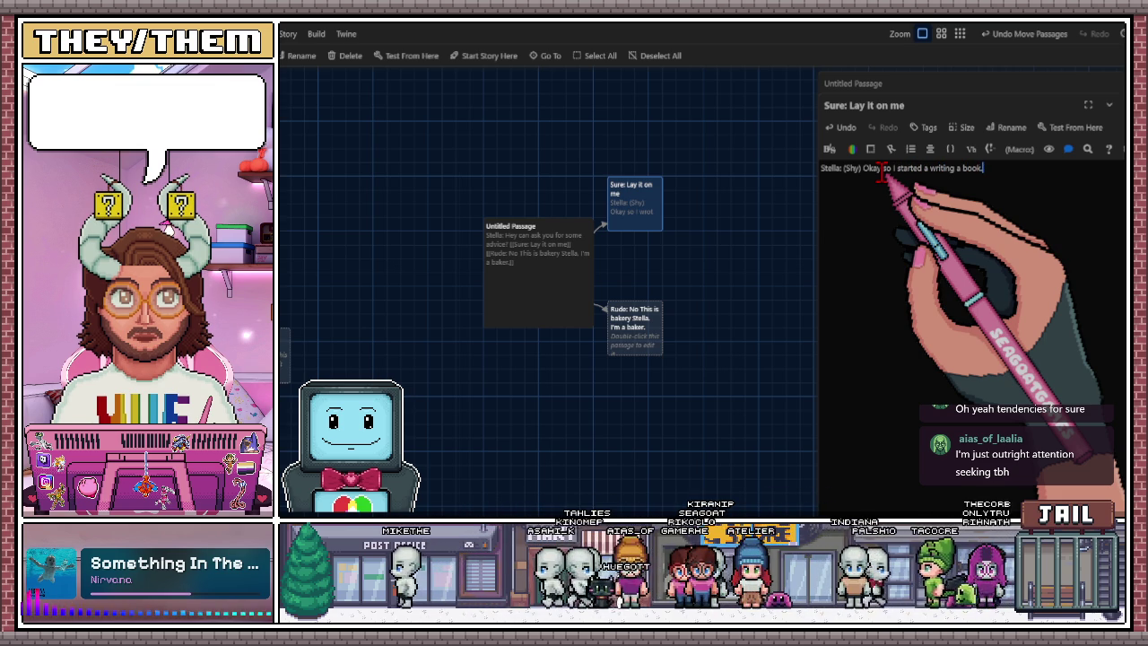
pyautogui.write('I showed m')
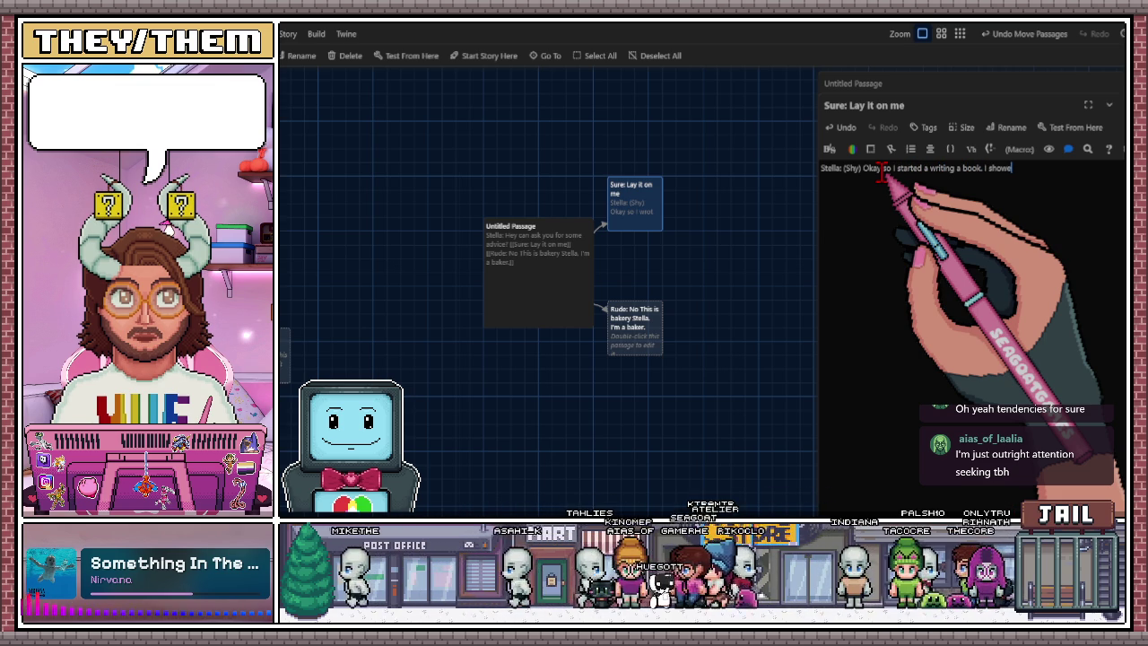
pyautogui.press('BackSpace')
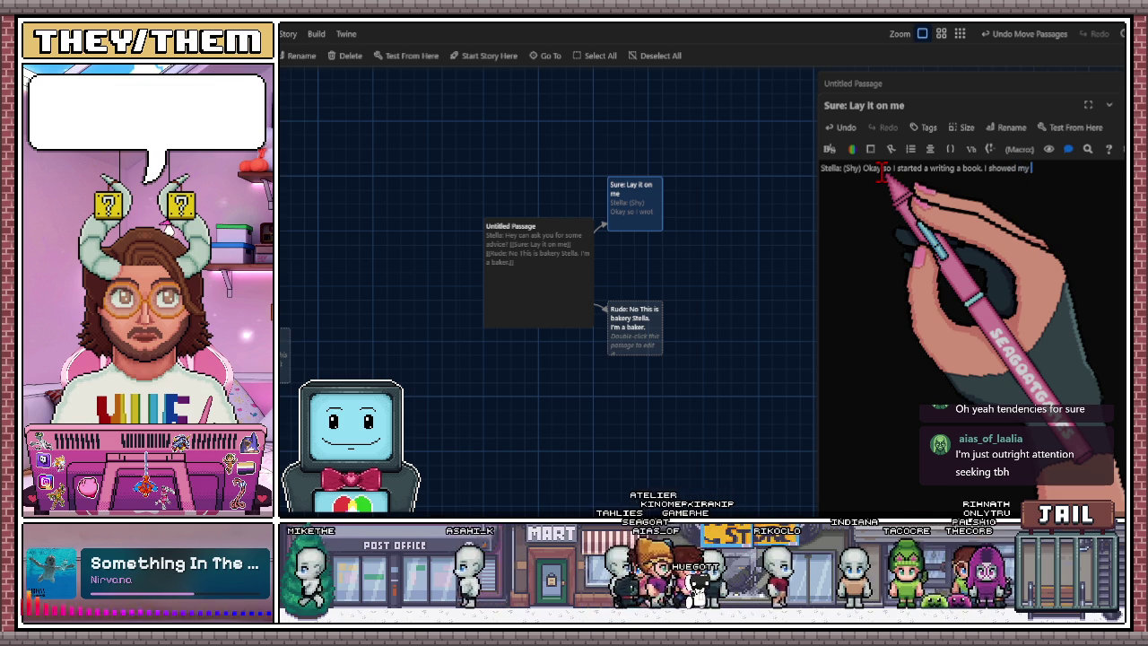
pyautogui.write('usb')
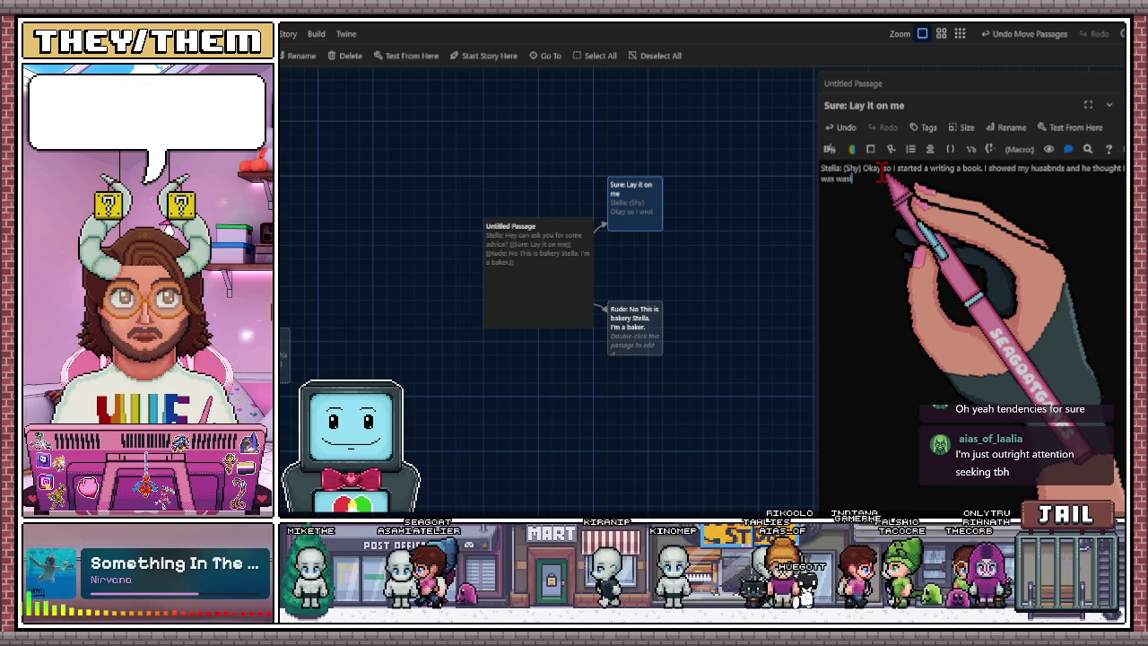
pyautogui.write('y')
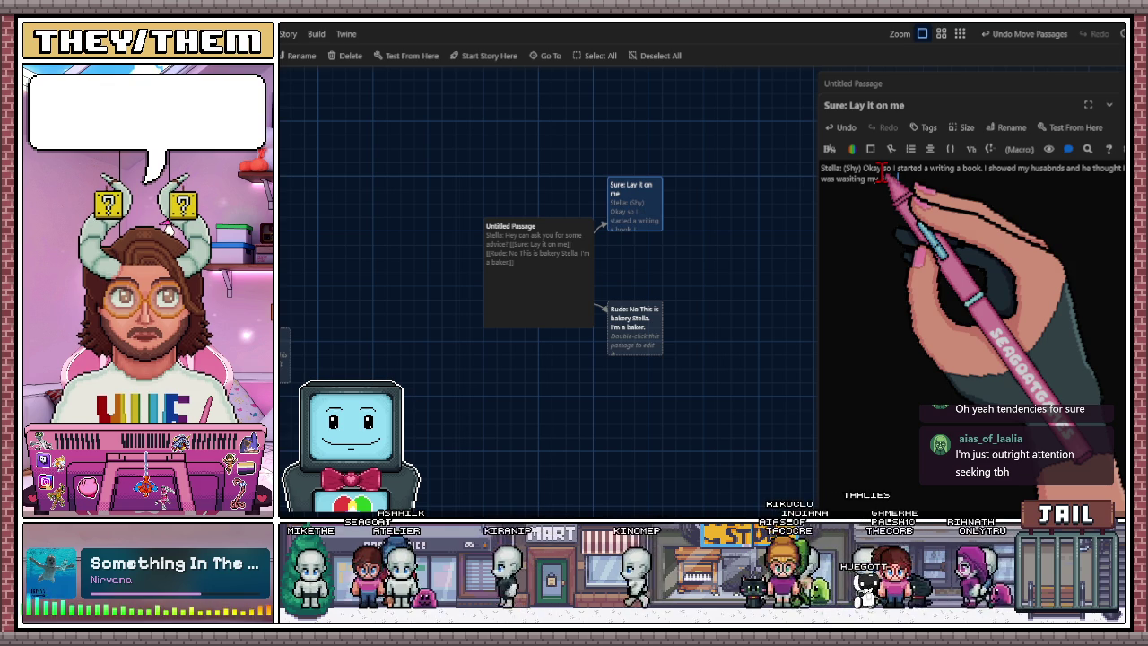
pyautogui.write(' A')
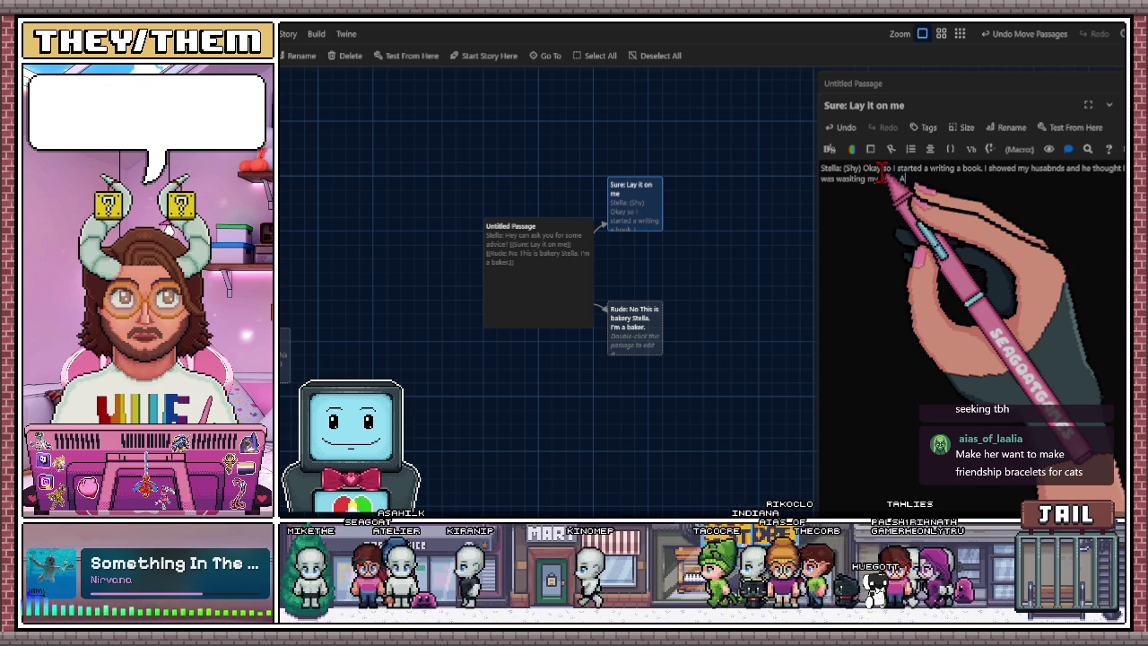
pyautogui.write(' a second opinion.')
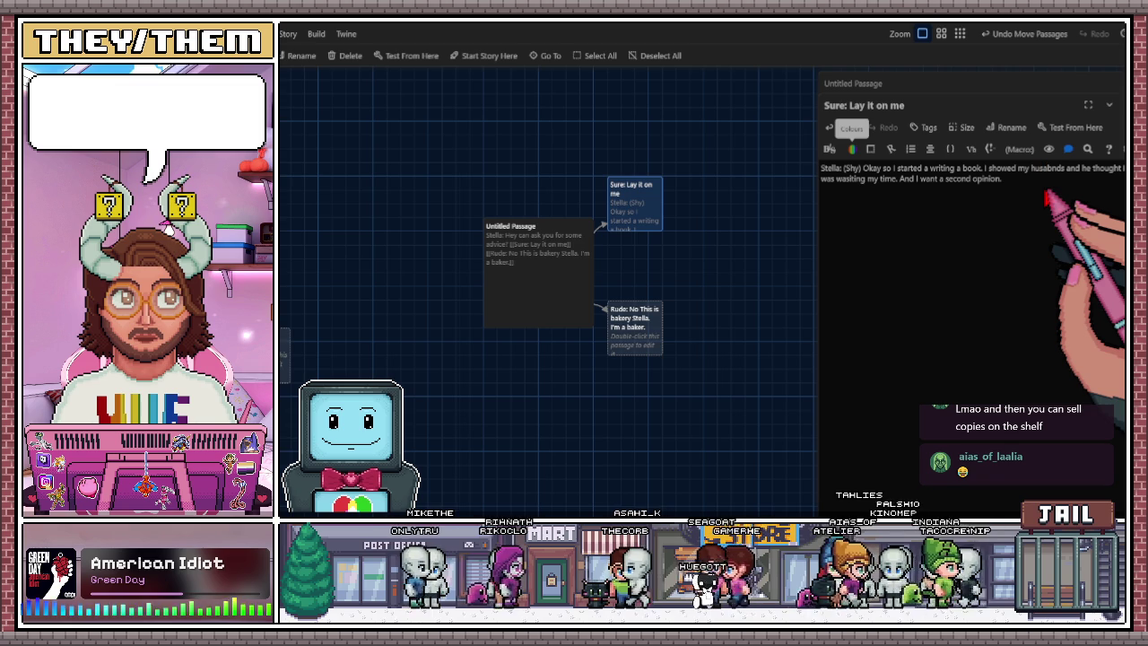
# Fix the spelling of 'husbands' and remove the period after 'my time'.
pyautogui.press('BackSpace')
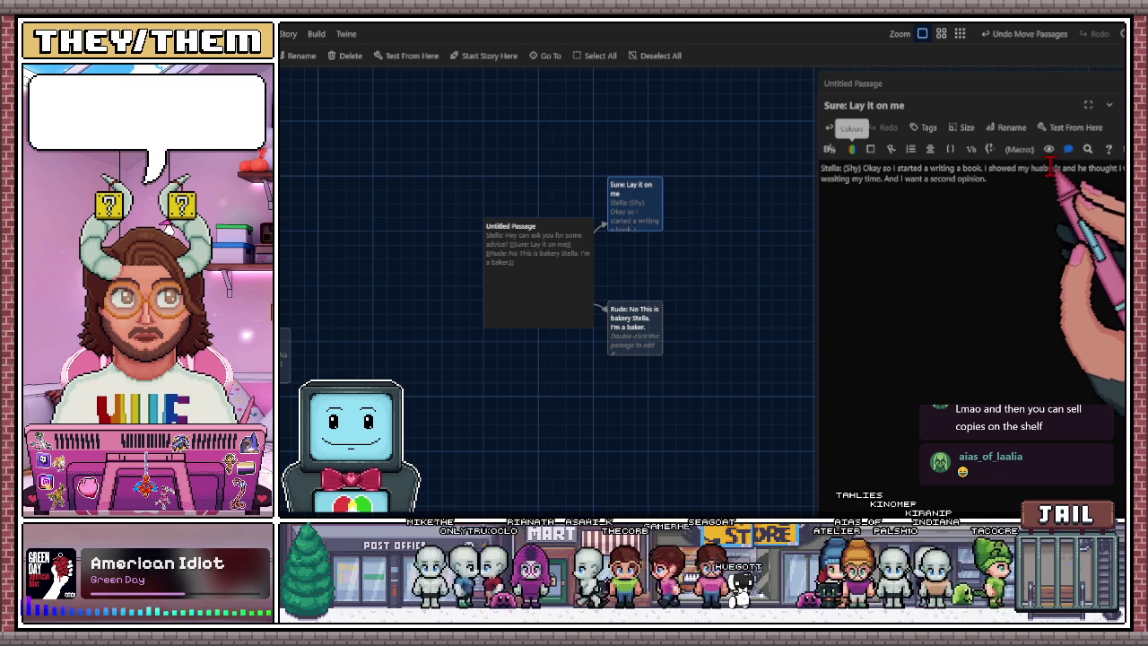
pyautogui.click(1028, 170)
pyautogui.write('a')
pyautogui.click(902, 179)
pyautogui.press('BackSpace')
pyautogui.press('BackSpace')
# Extend the line with 'and that I should set my expectations more realistically'.
pyautogui.write(', that no ')
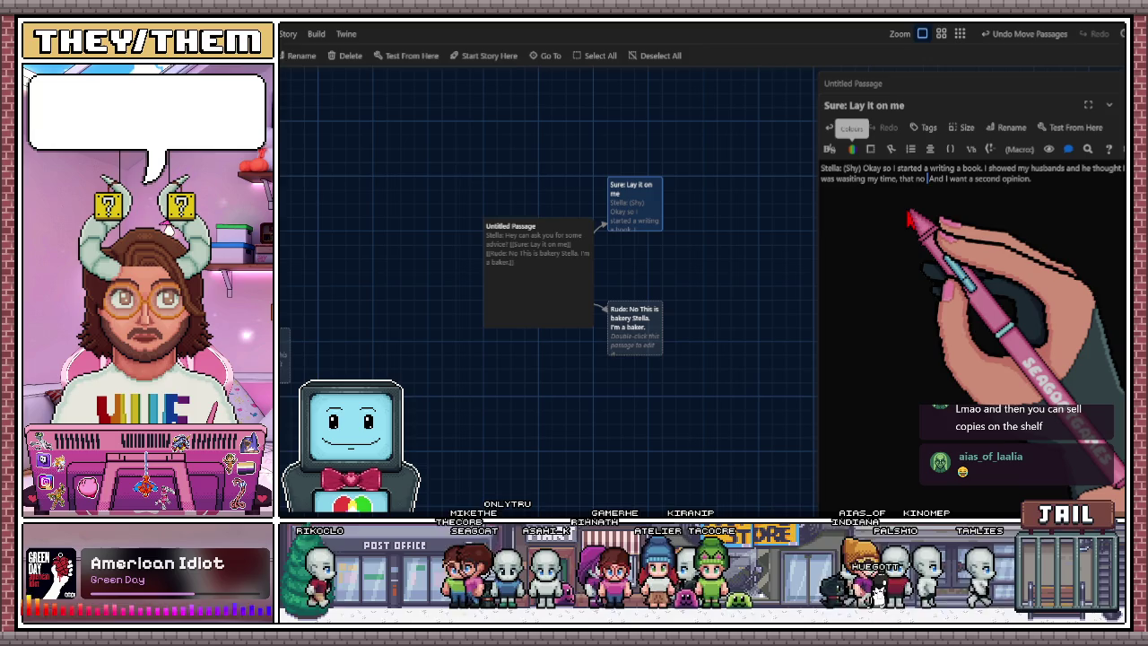
pyautogui.write('body')
pyautogui.write(' wan')
pyautogui.press('BackSpace')
pyautogui.press('BackSpace')
pyautogui.press('BackSpace')
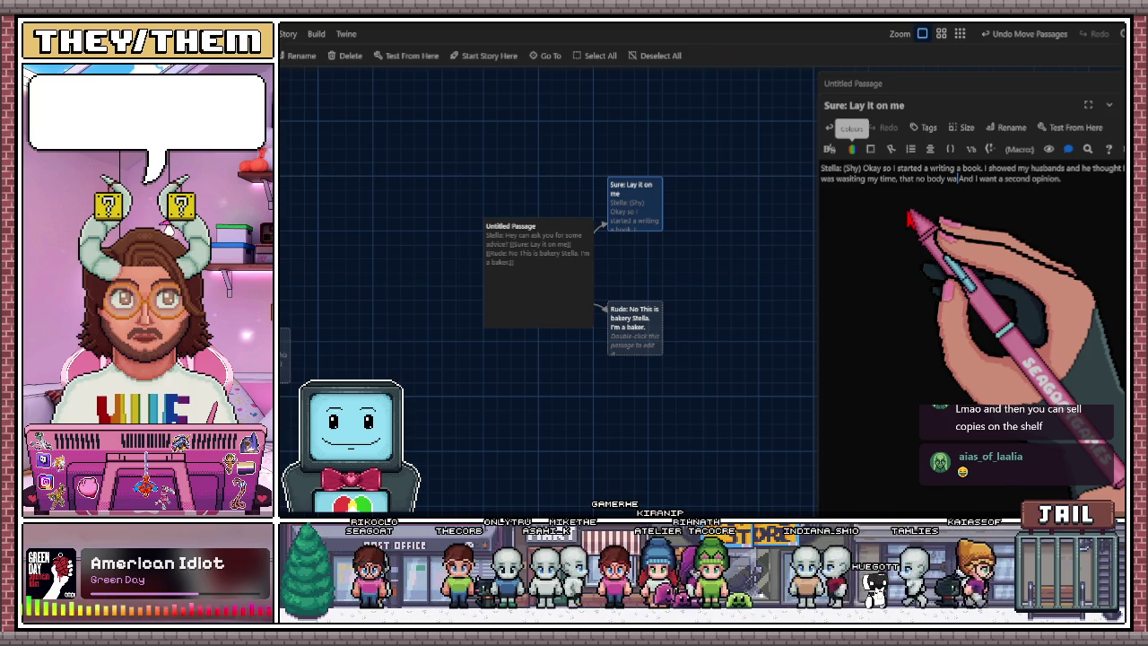
pyautogui.write('everyone')
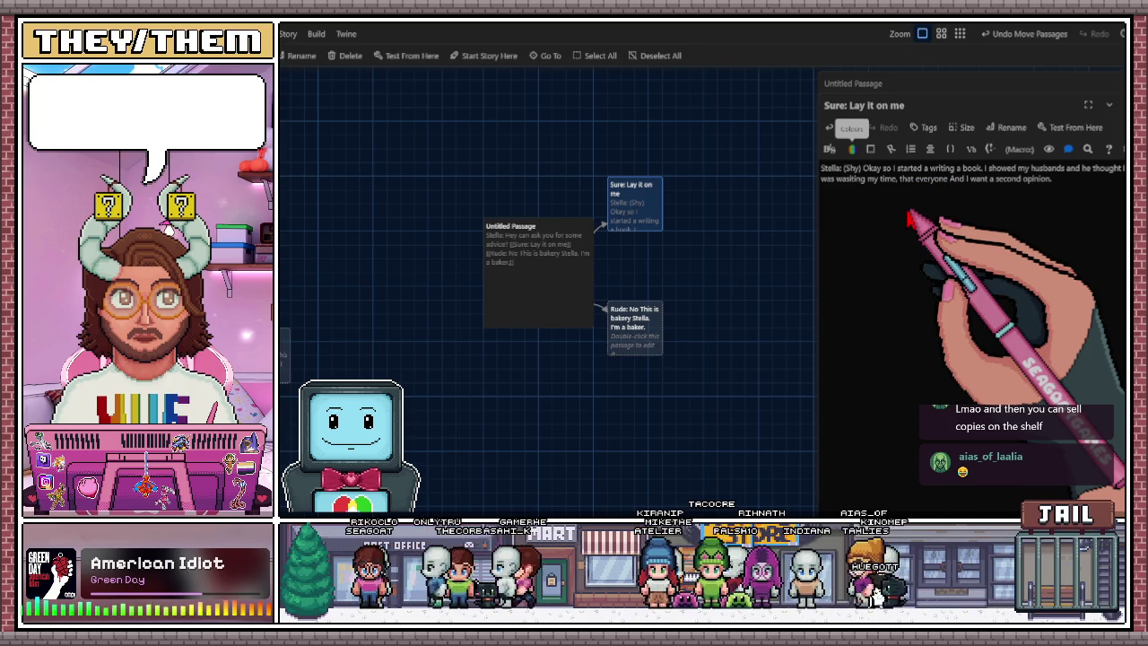
pyautogui.press('BackSpace')
pyautogui.press('BackSpace')
pyautogui.press('BackSpace')
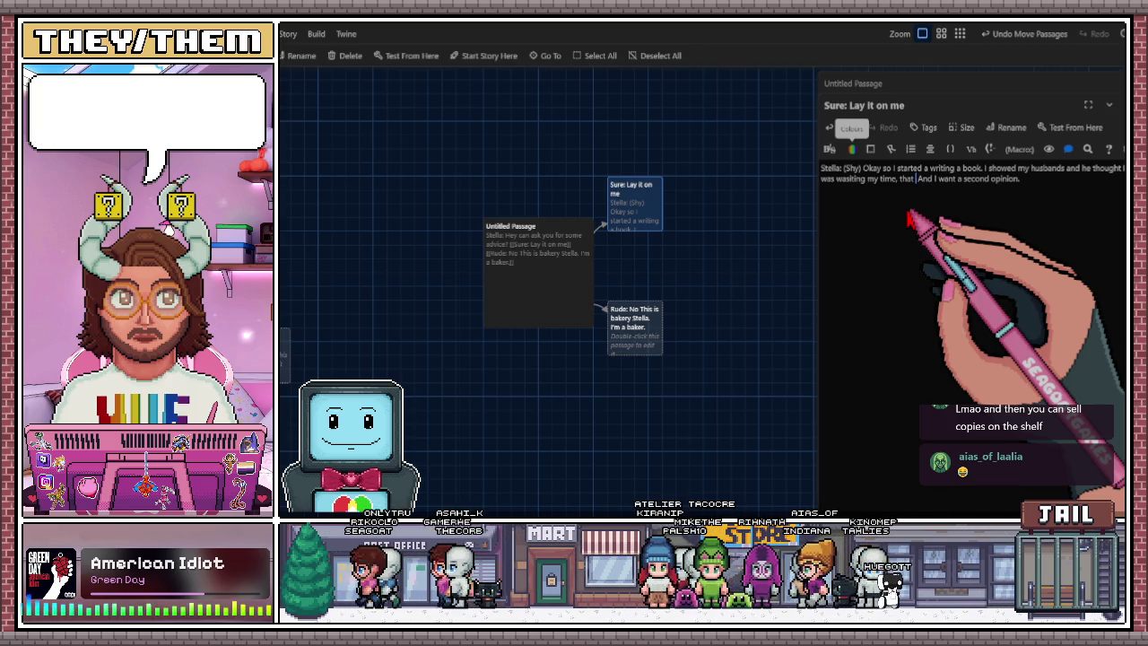
pyautogui.press('BackSpace')
pyautogui.press('BackSpace')
pyautogui.press('BackSpace')
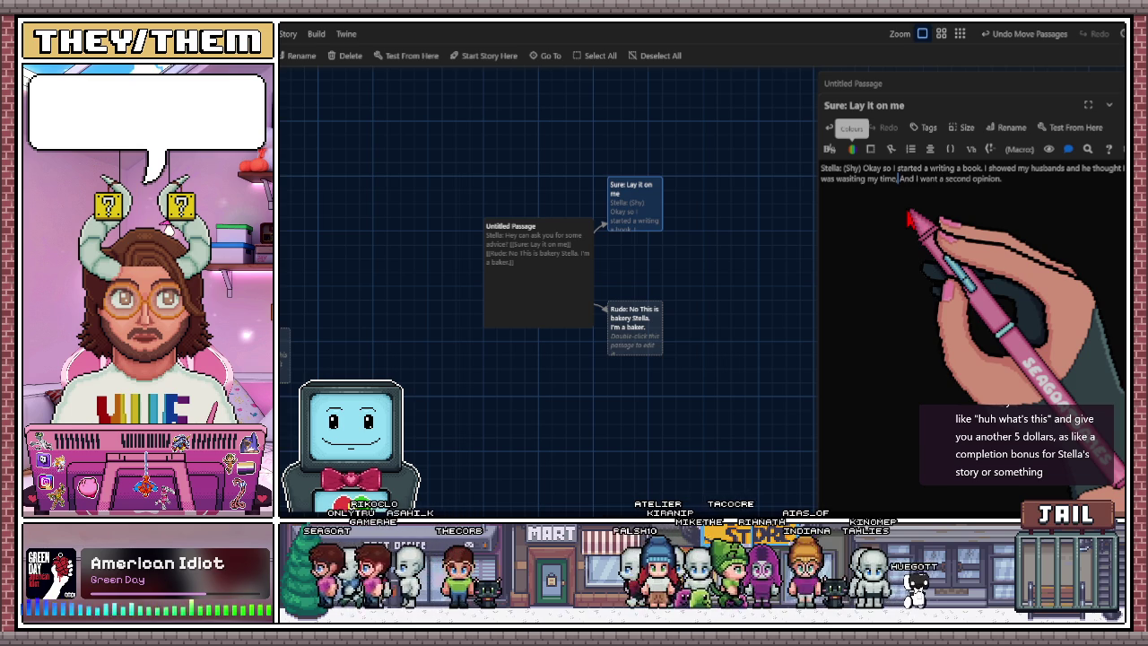
pyautogui.write('and that ')
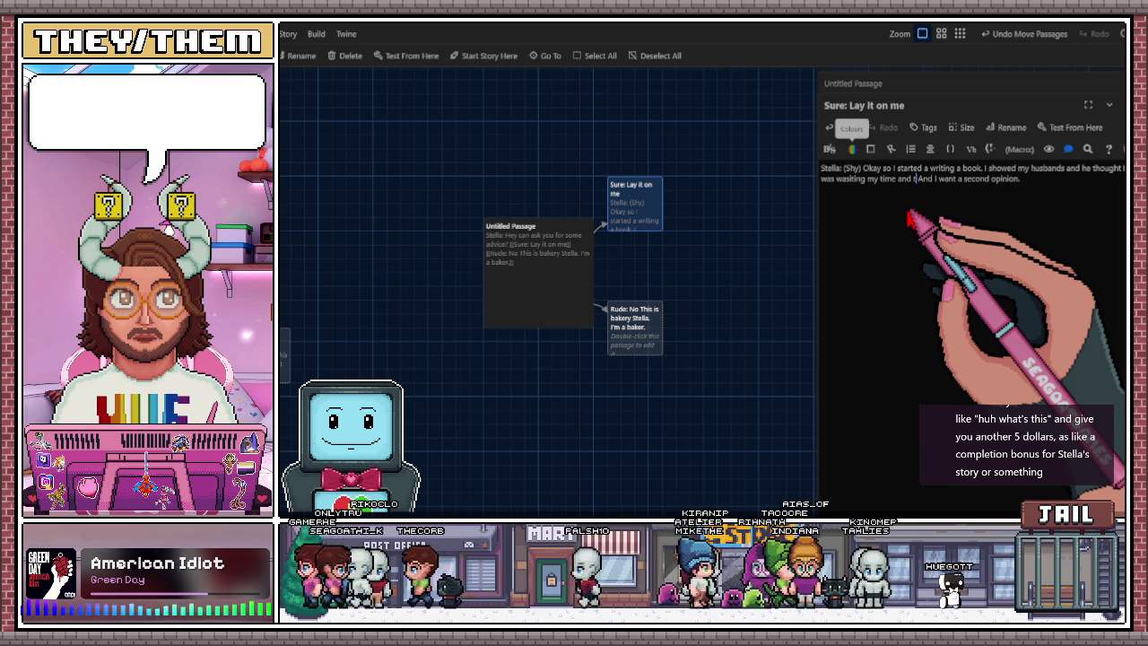
pyautogui.write('I should set my')
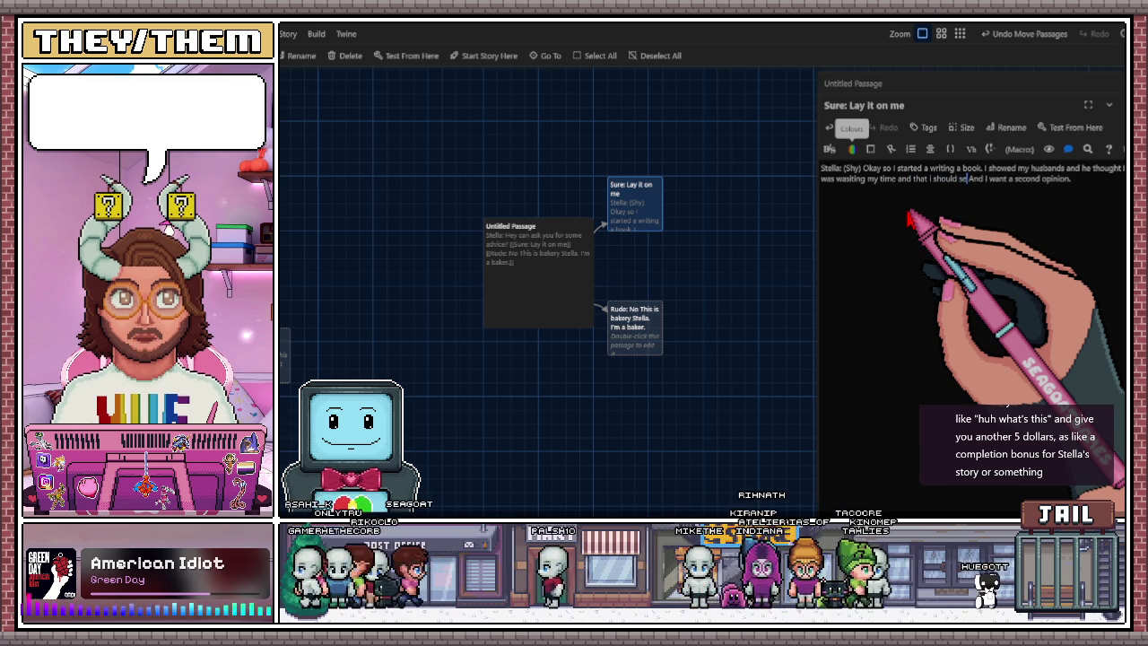
pyautogui.write(' epecactions')
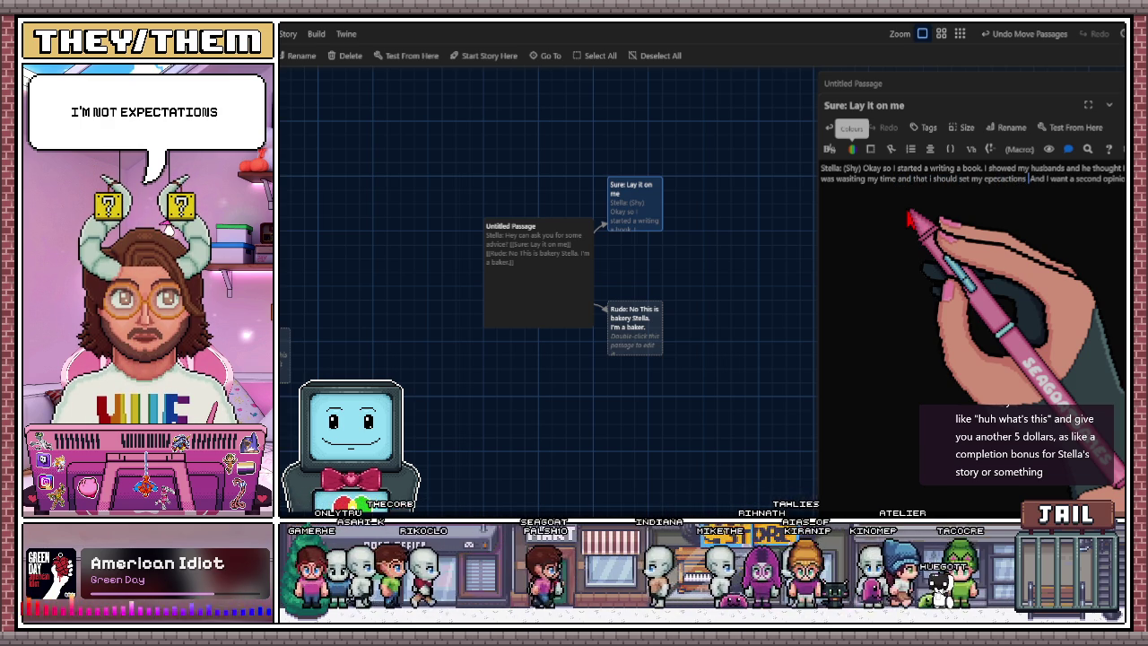
pyautogui.write(' more realsi')
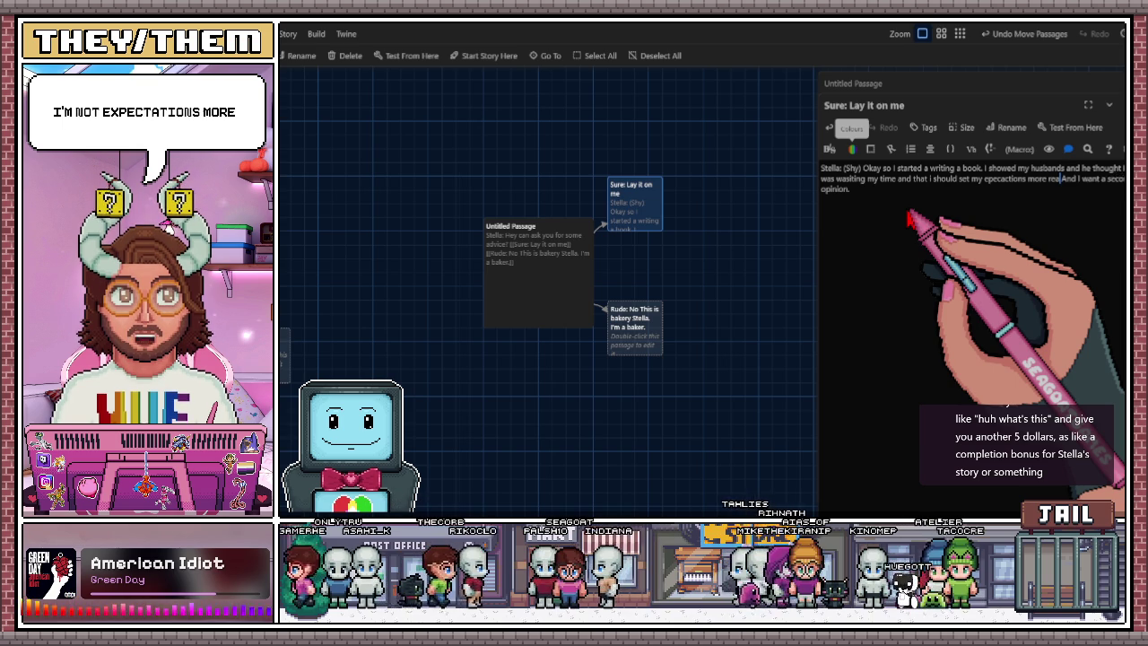
pyautogui.write('stic')
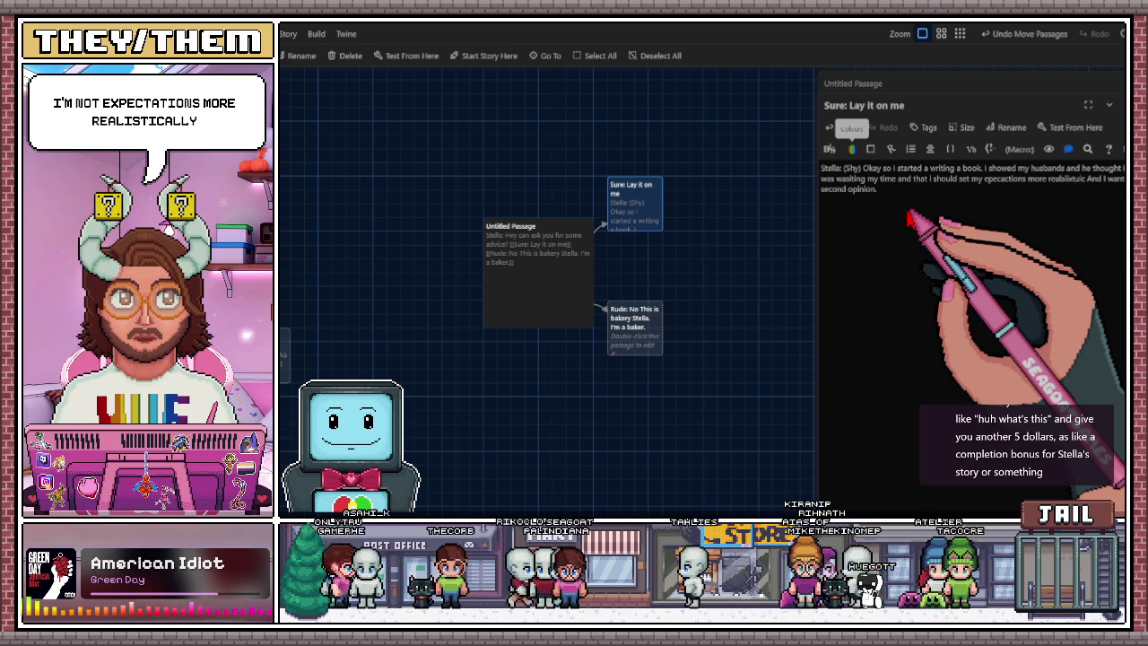
pyautogui.press('BackSpace')
pyautogui.press('BackSpace')
pyautogui.write('istica')
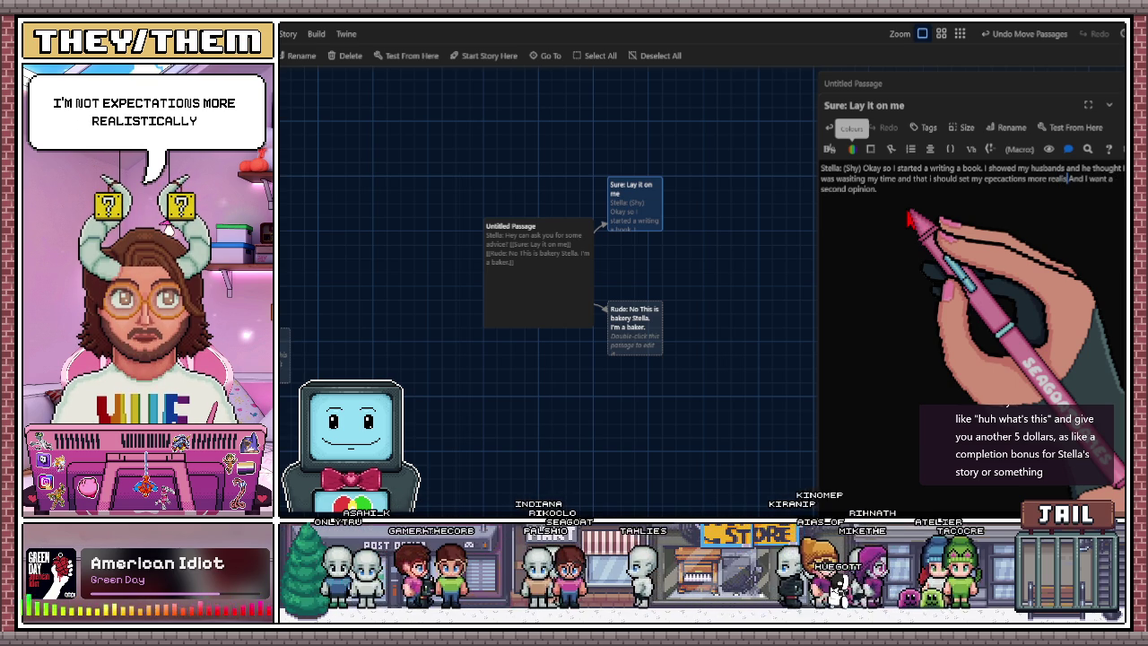
pyautogui.write('ly')
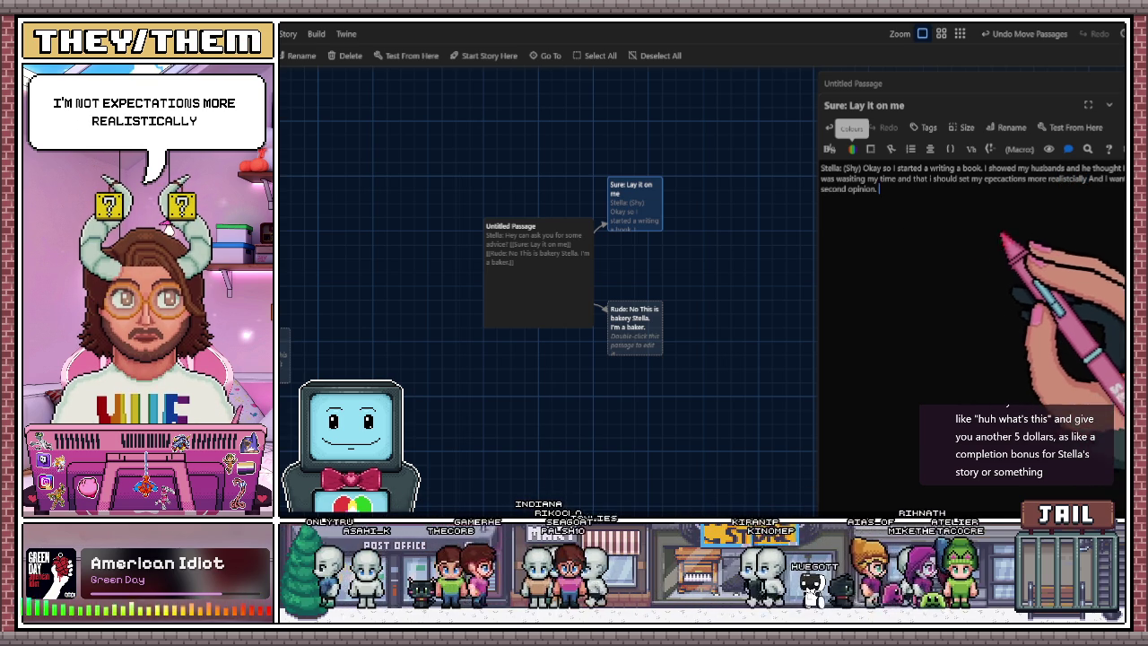
# After 'second opinion.', add Stella's line 'So could... I leave a draft with you and get some feed back on it.' and begin a new line.
pyautogui.click(957, 192)
pyautogui.write('So could...')
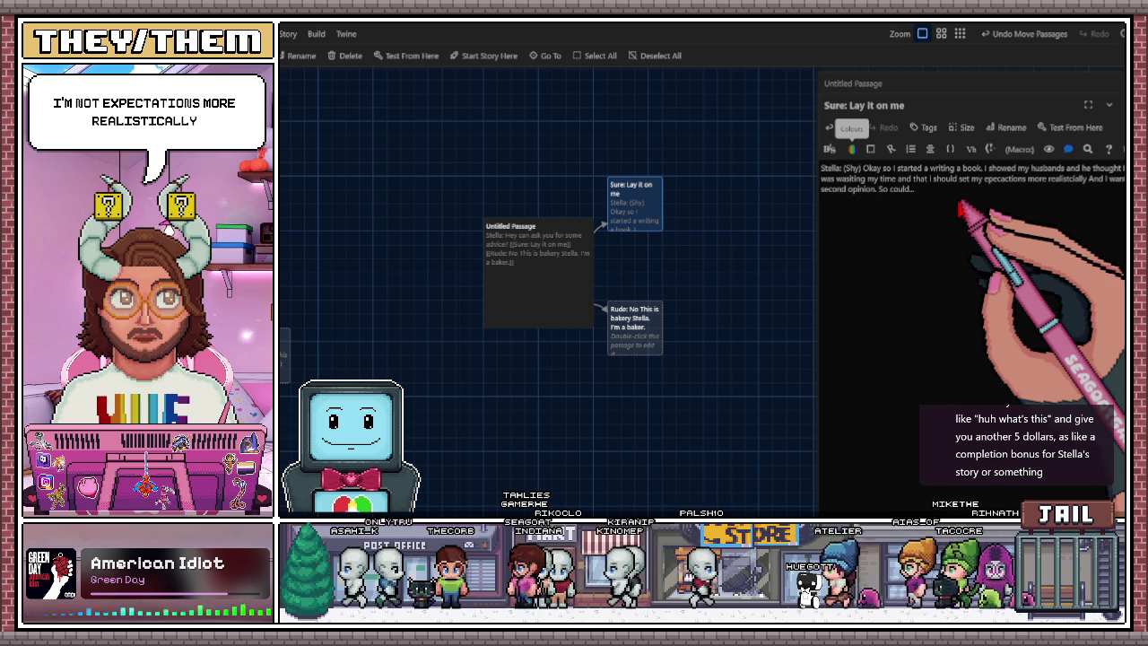
pyautogui.write('you')
pyautogui.press('BackSpace')
pyautogui.press('BackSpace')
pyautogui.press('BackSpace')
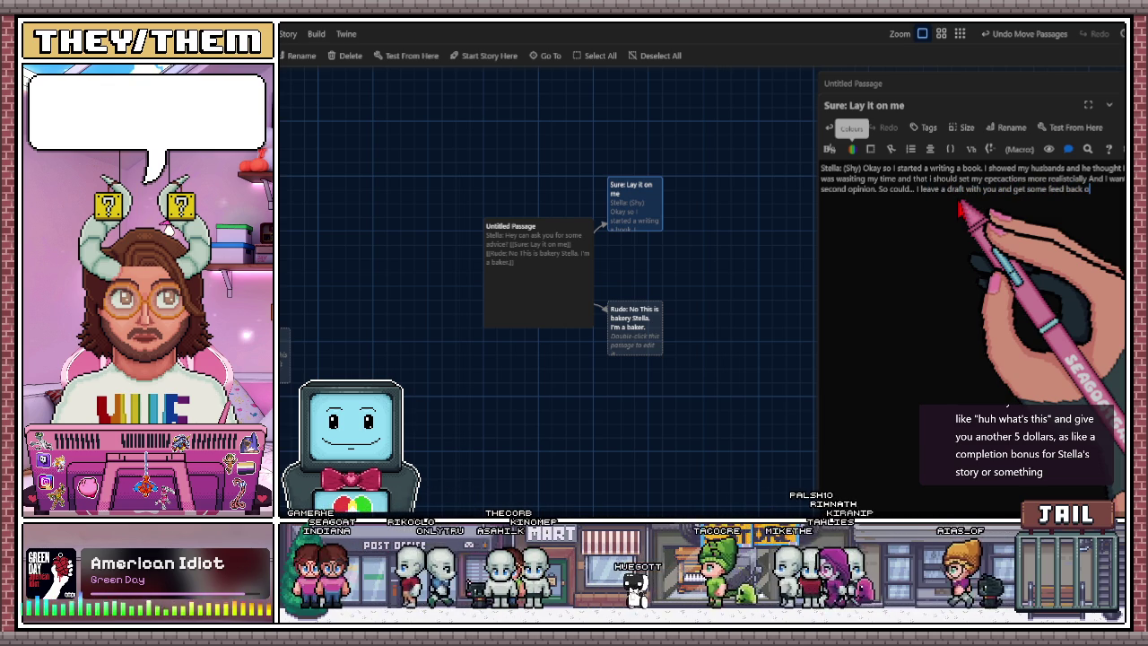
pyautogui.write('n it.')
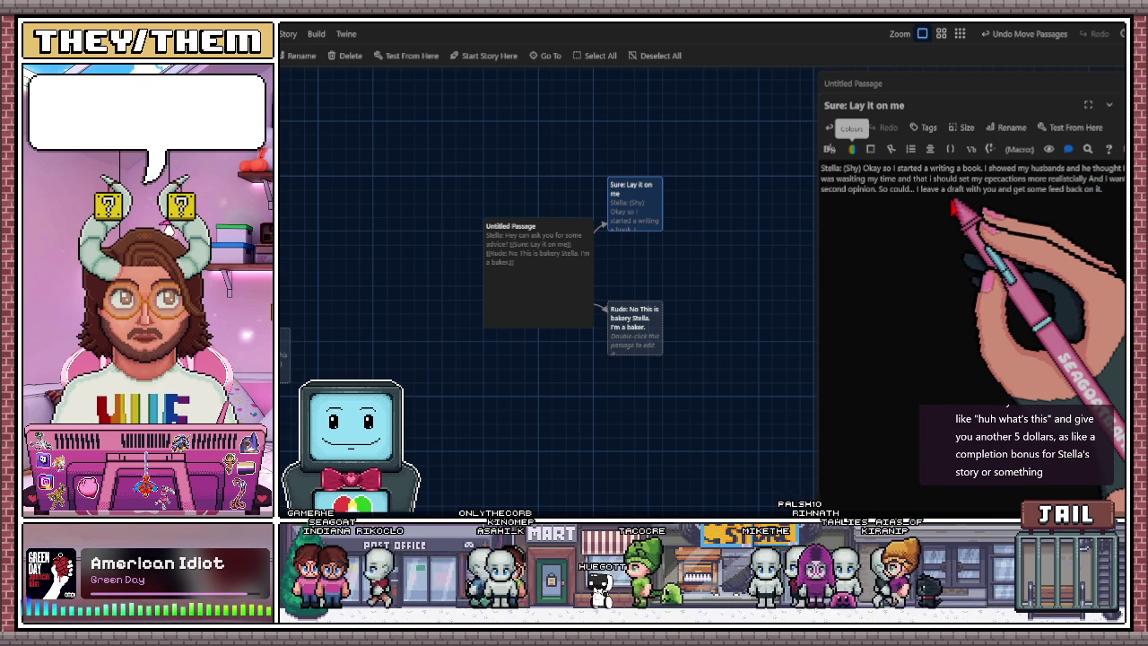
pyautogui.press('Return')
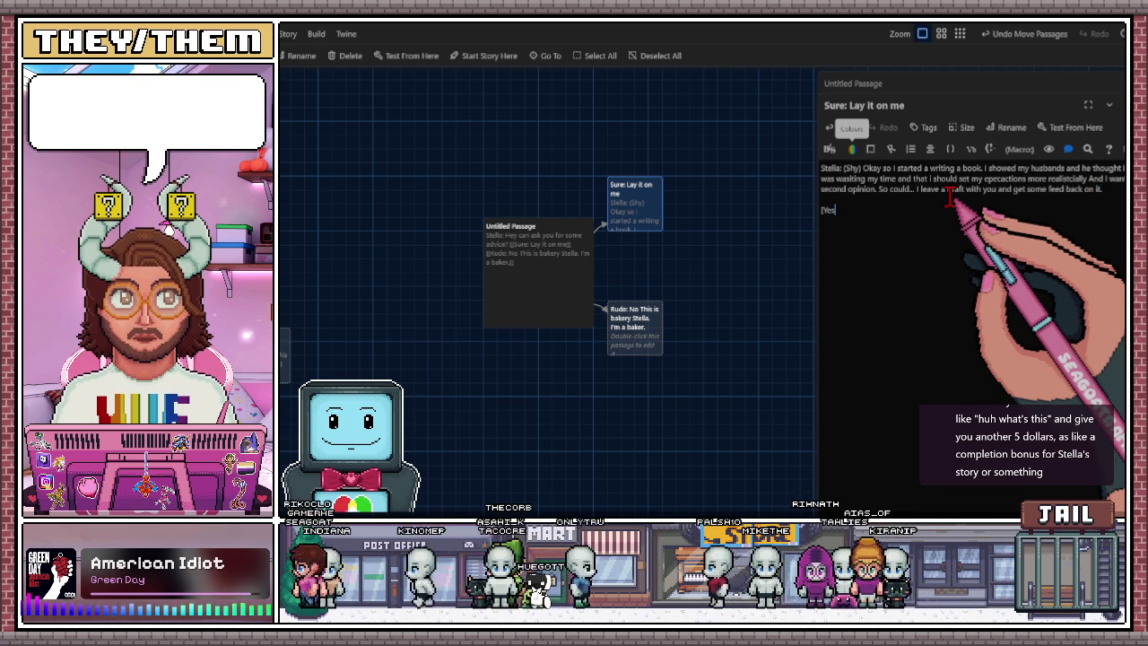
# Add the [[I would love to]] and [[What's it about]] links on separate lines below Stella's request.
pyautogui.write('[ I would love to')
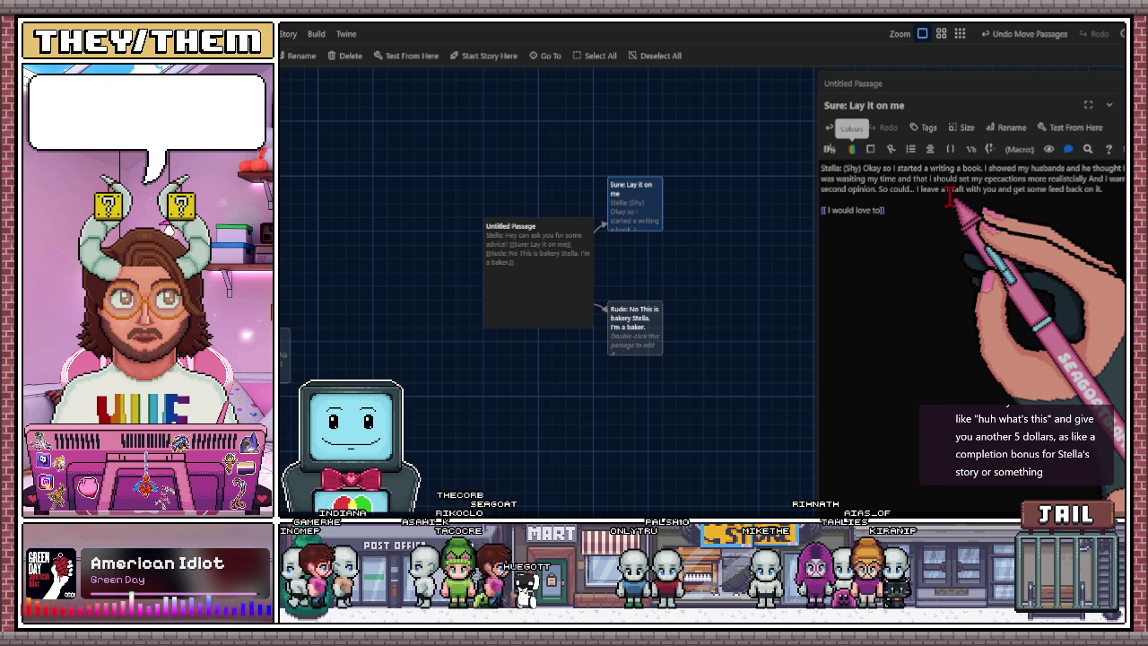
pyautogui.press('Return')
pyautogui.write('[[')
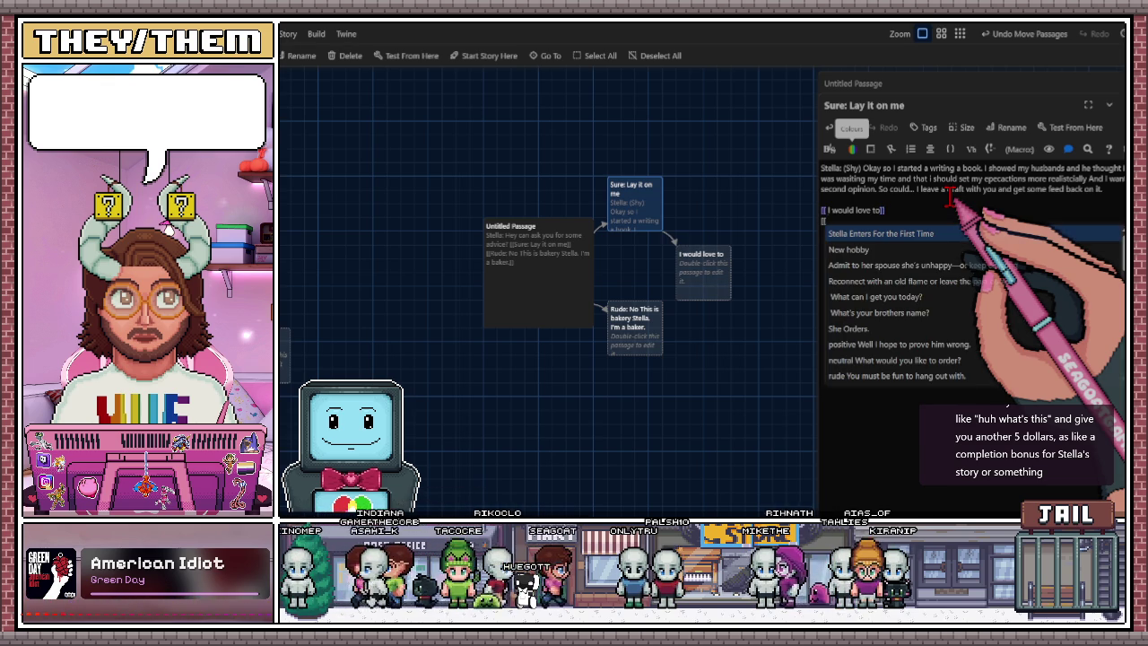
pyautogui.write('What')
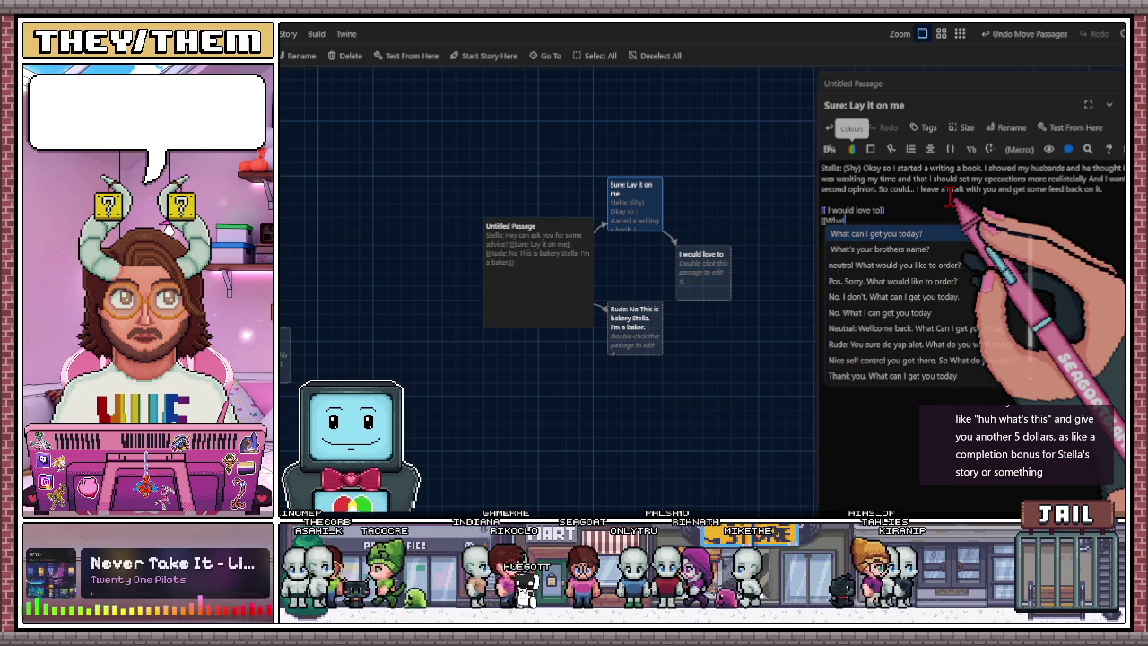
pyautogui.write("'s it about")
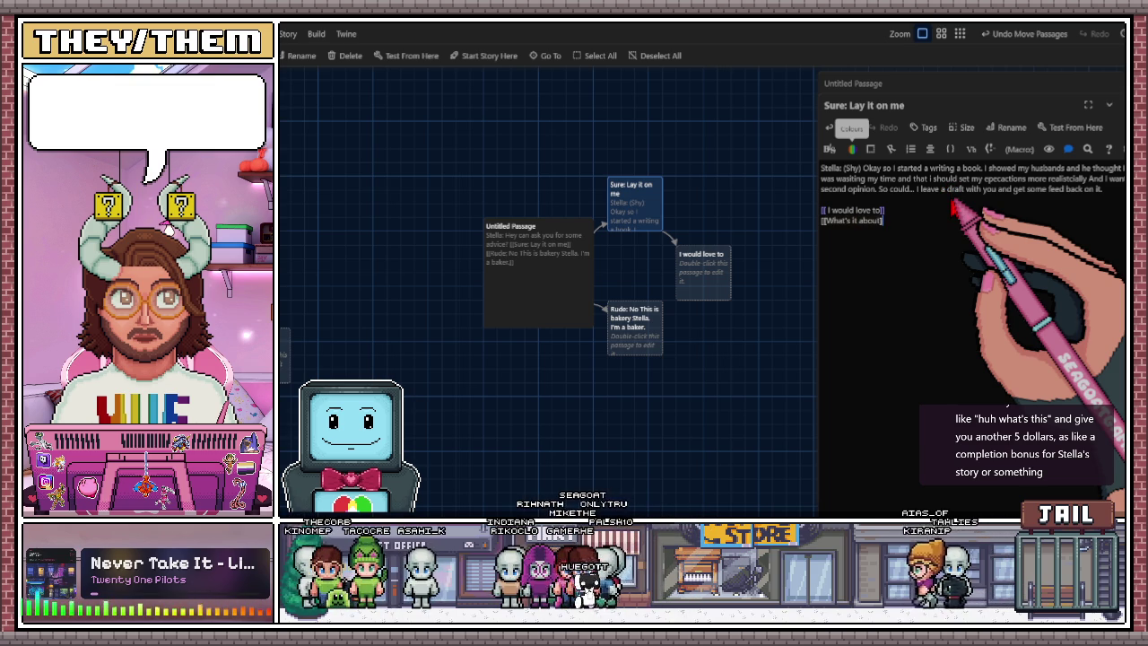
pyautogui.press('Return')
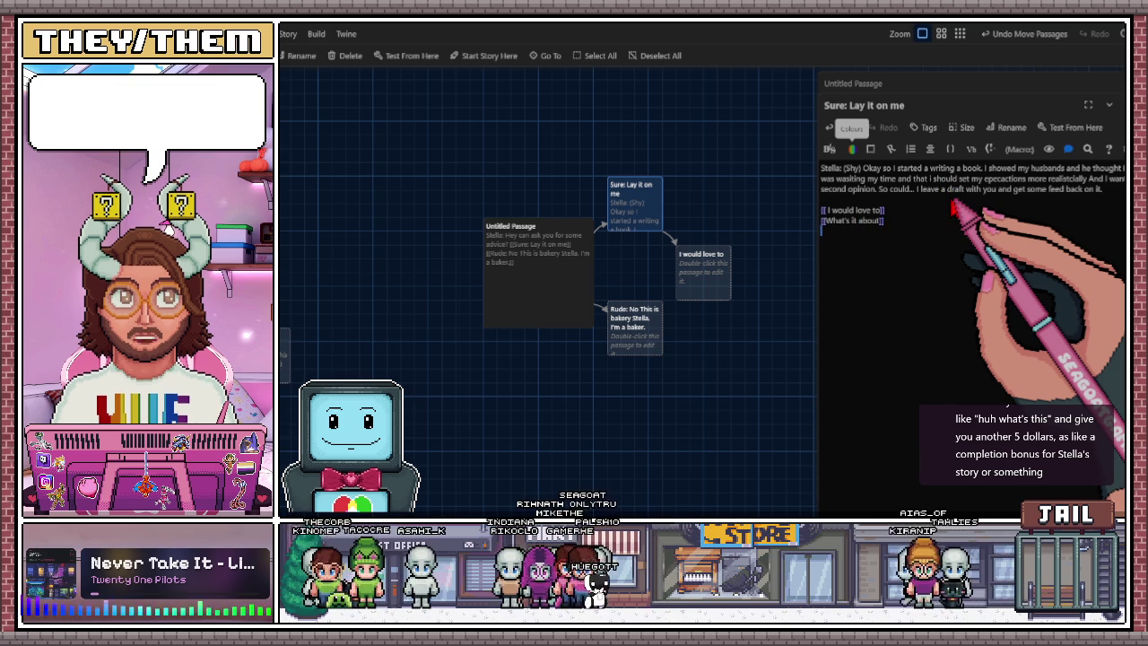
pyautogui.write('[[')
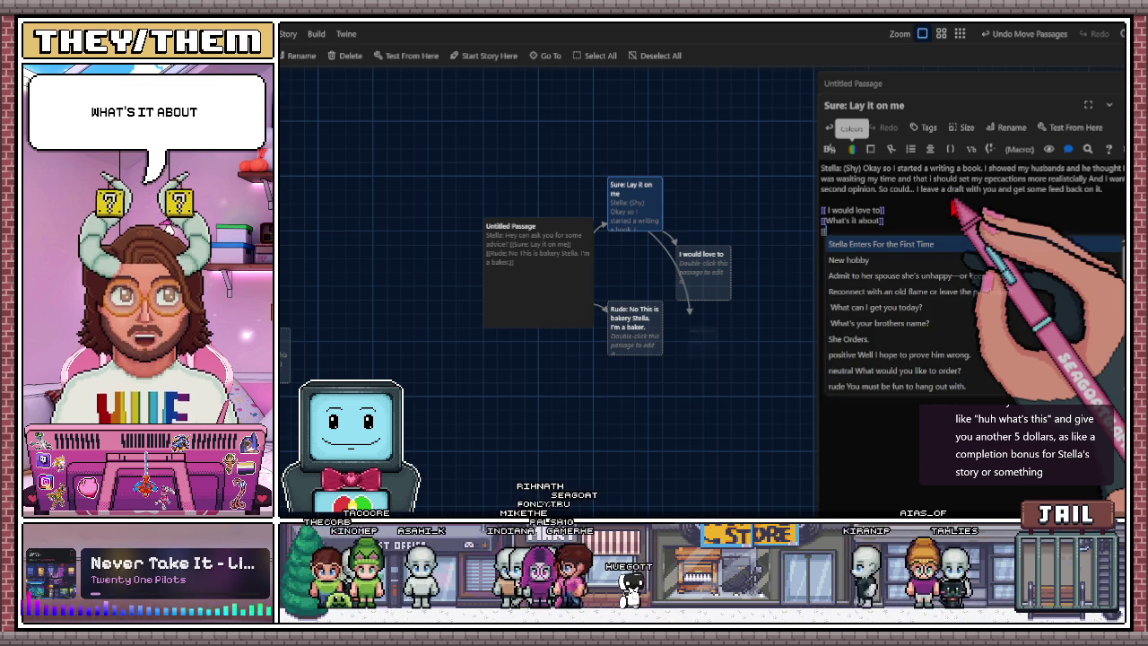
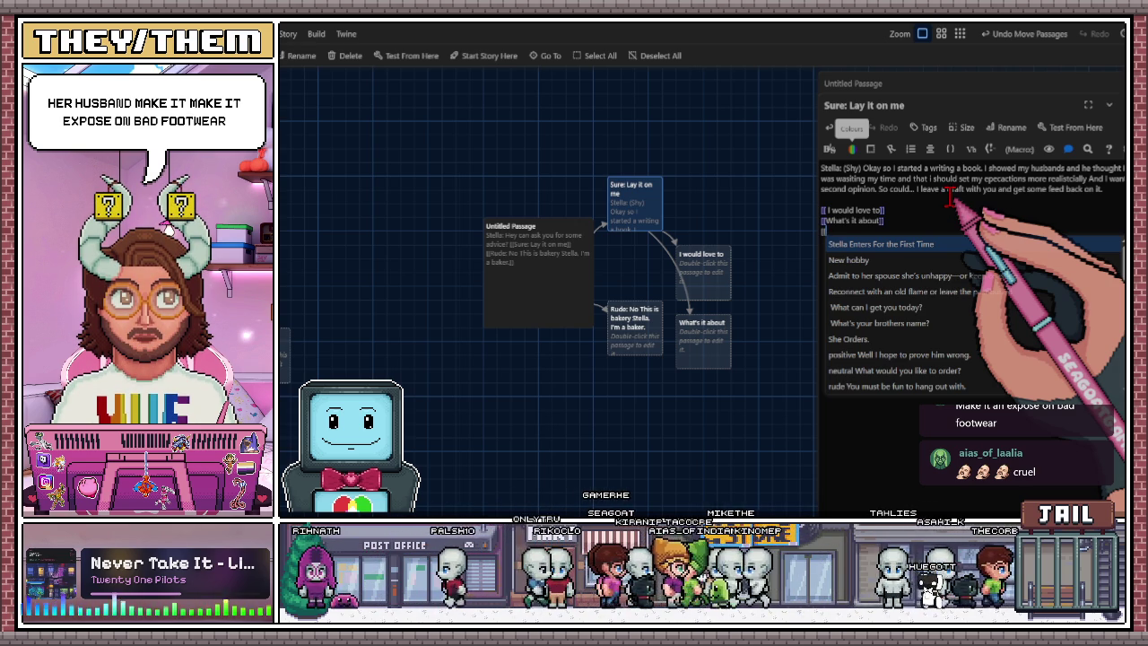
# Add a question mark so the second choice link reads 'What's it about?'.
pyautogui.press('BackSpace')
pyautogui.press('BackSpace')
pyautogui.press('BackSpace')
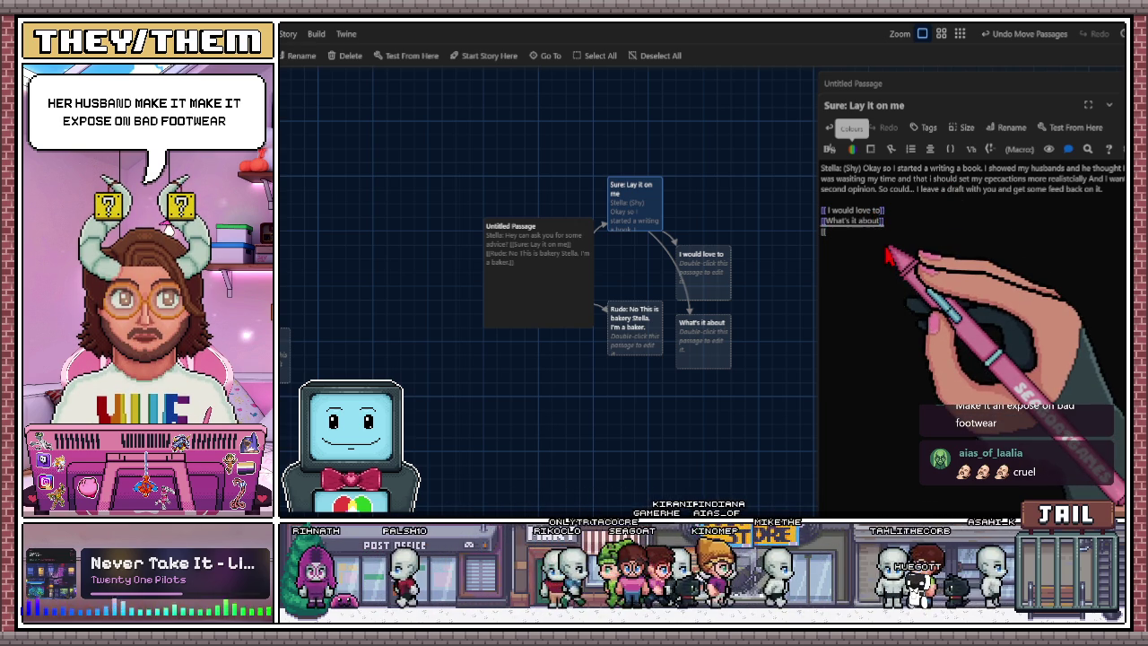
pyautogui.write('?')
pyautogui.click(879, 221)
pyautogui.write('?')
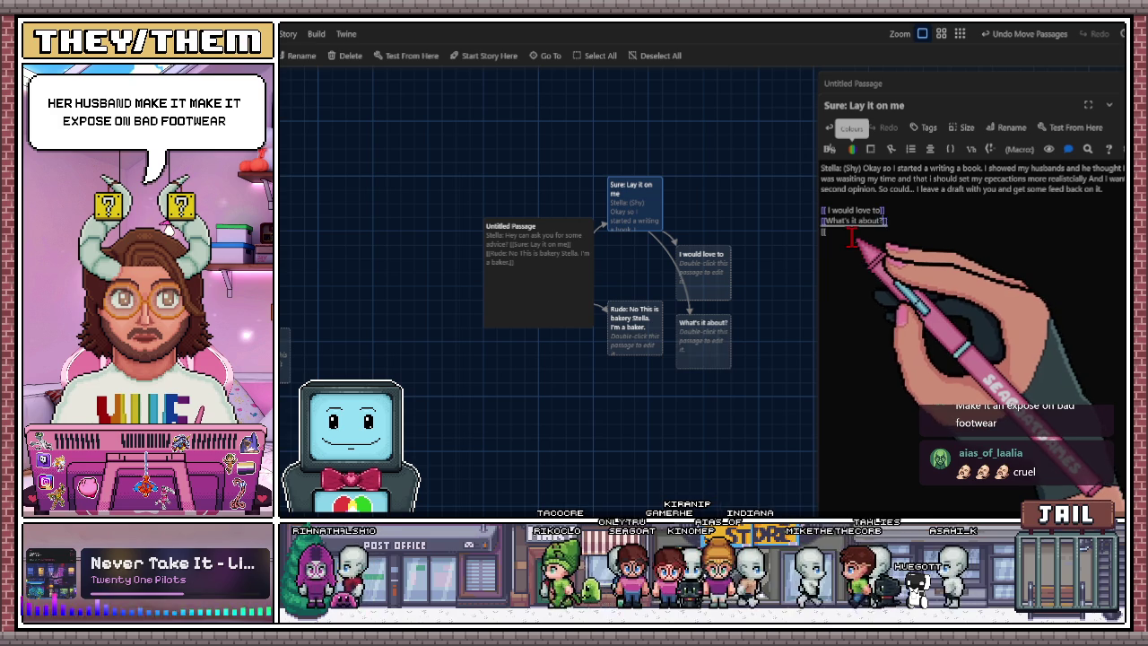
# Move the Rude passage down and set 'I would love to' above 'What's it about?'.
pyautogui.moveTo(640, 327); pyautogui.dragTo(640, 380)
pyautogui.moveTo(710, 285)
pyautogui.mouseDown()
pyautogui.moveTo(662, 299)
pyautogui.moveTo(706, 218)
pyautogui.mouseUp()
pyautogui.moveTo(709, 336)
pyautogui.mouseDown()
pyautogui.moveTo(635, 278)
pyautogui.moveTo(728, 274)
pyautogui.mouseUp()
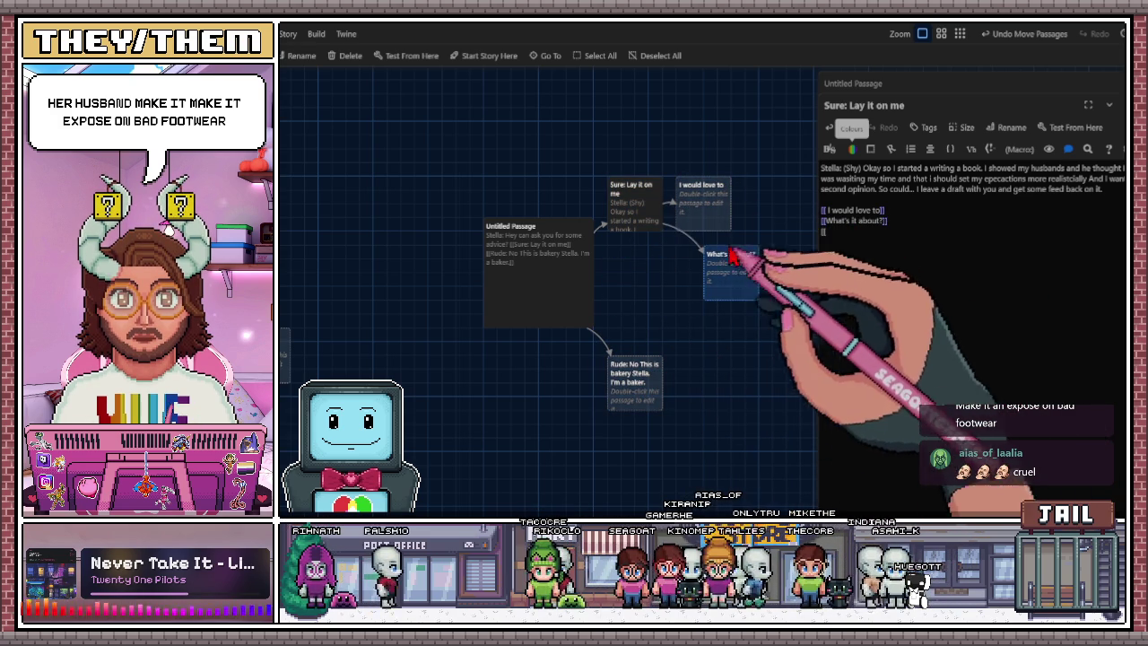
pyautogui.moveTo(700, 199); pyautogui.dragTo(692, 145)
pyautogui.moveTo(722, 278); pyautogui.dragTo(709, 252)
pyautogui.moveTo(673, 152); pyautogui.dragTo(697, 167)
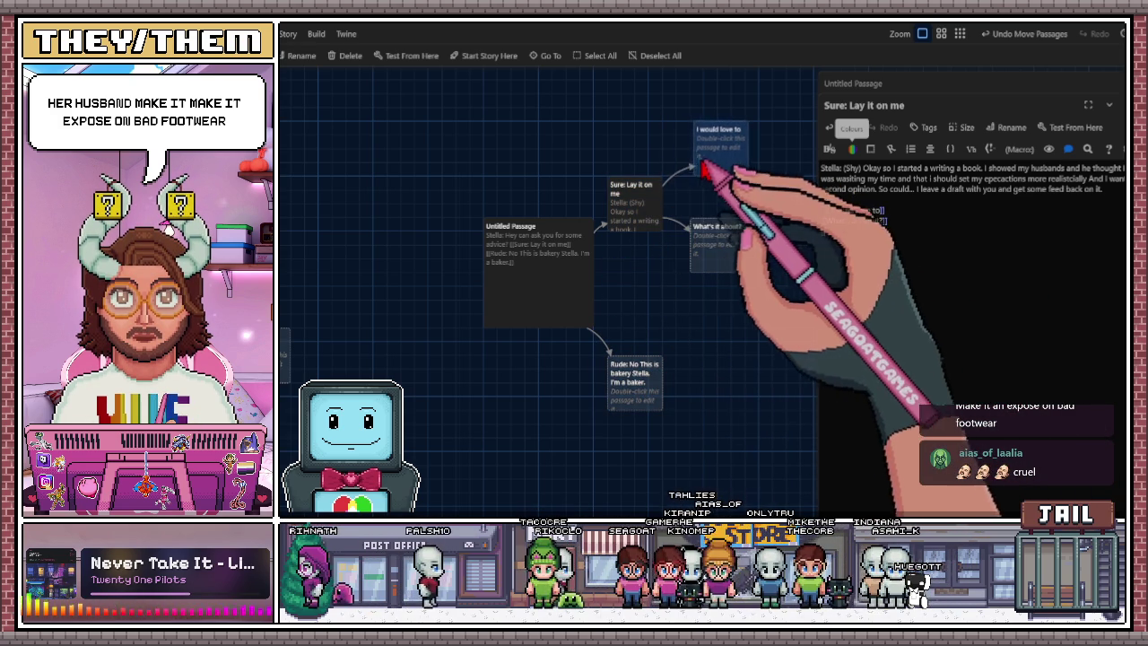
# Adjust Rude and 'Sure: Lay it on me', then stack both choice passages beside it.
pyautogui.moveTo(644, 400); pyautogui.dragTo(641, 323)
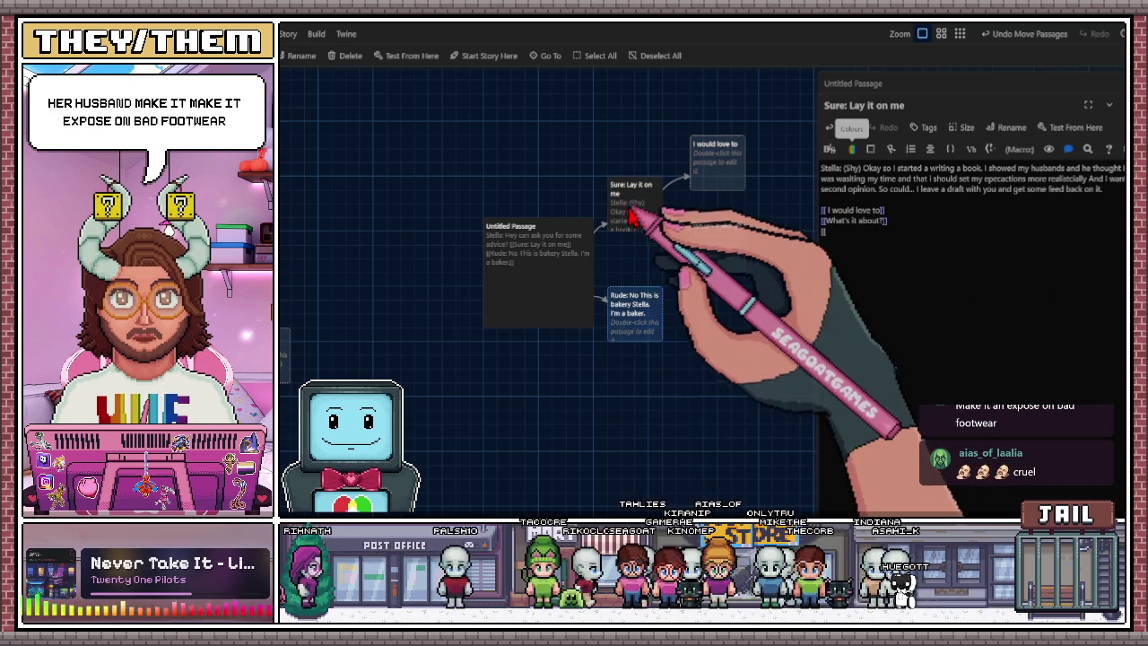
pyautogui.moveTo(633, 216); pyautogui.dragTo(637, 258)
pyautogui.moveTo(709, 251)
pyautogui.mouseDown()
pyautogui.moveTo(641, 185)
pyautogui.moveTo(649, 173)
pyautogui.mouseUp()
pyautogui.moveTo(625, 332); pyautogui.dragTo(628, 374)
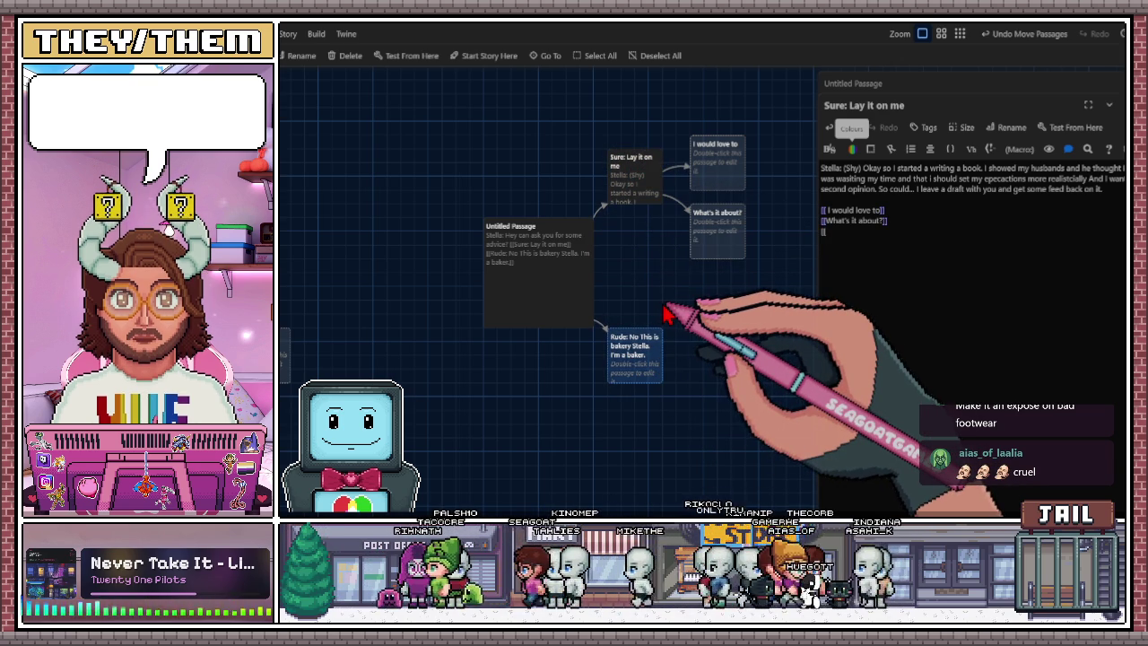
pyautogui.hscroll(3, 691, 350)
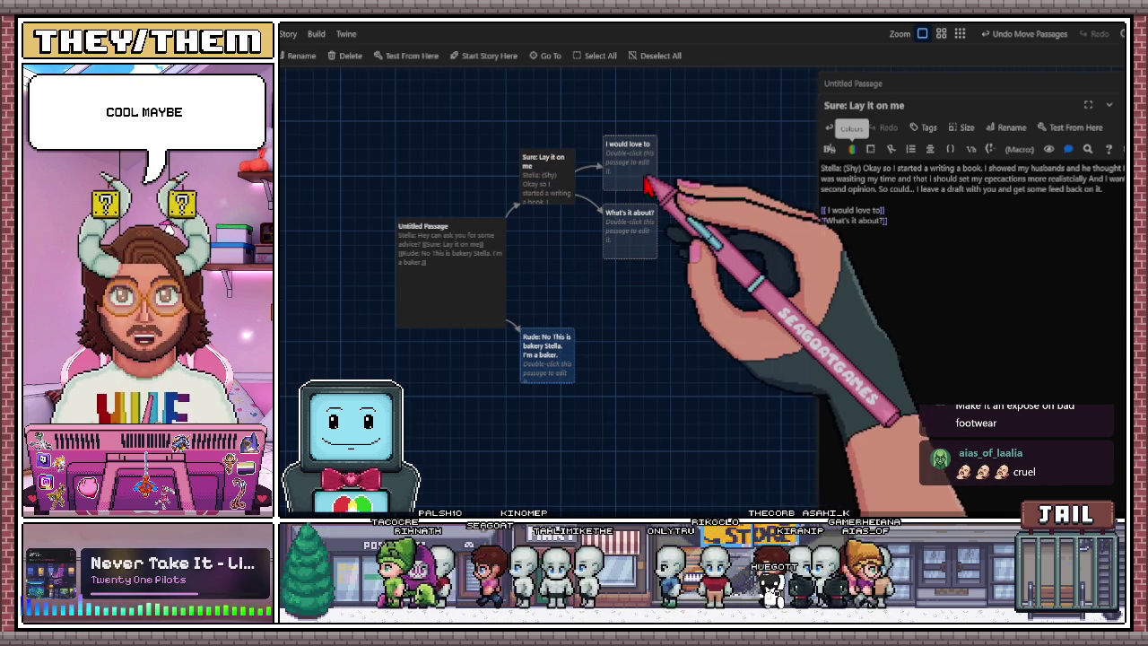
pyautogui.moveTo(649, 185); pyautogui.dragTo(634, 170)
pyautogui.moveTo(630, 233)
pyautogui.mouseDown()
pyautogui.moveTo(620, 216)
pyautogui.moveTo(614, 225)
pyautogui.moveTo(668, 218)
pyautogui.mouseUp()
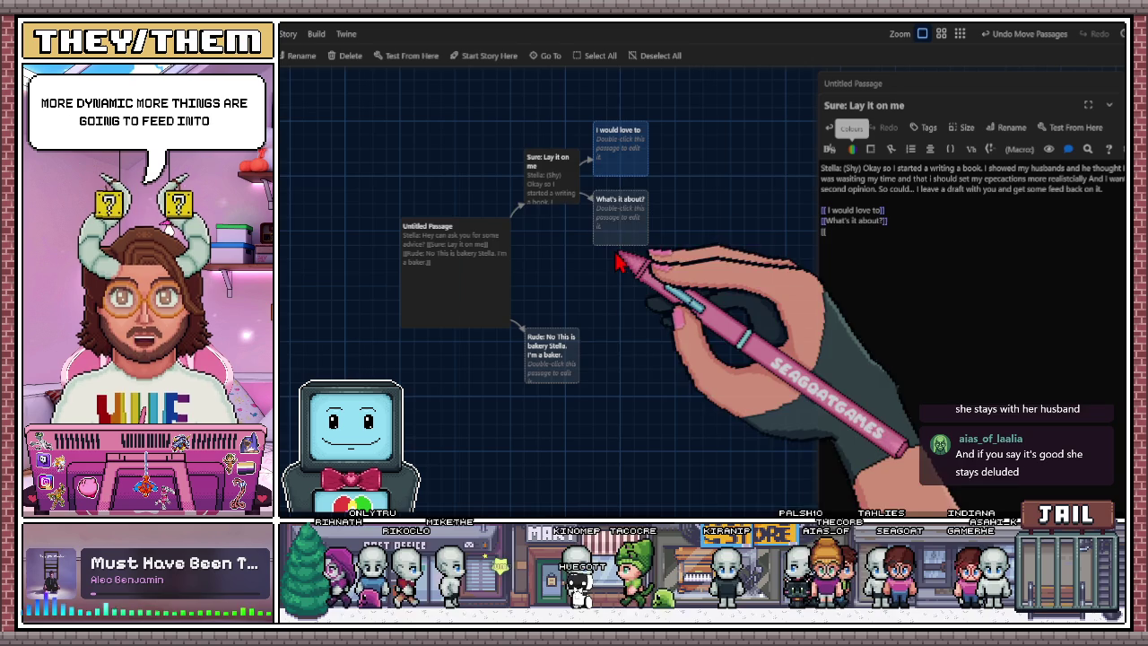
pyautogui.hscroll(-1, 529, 200)
pyautogui.scroll(-10, 529, 199)
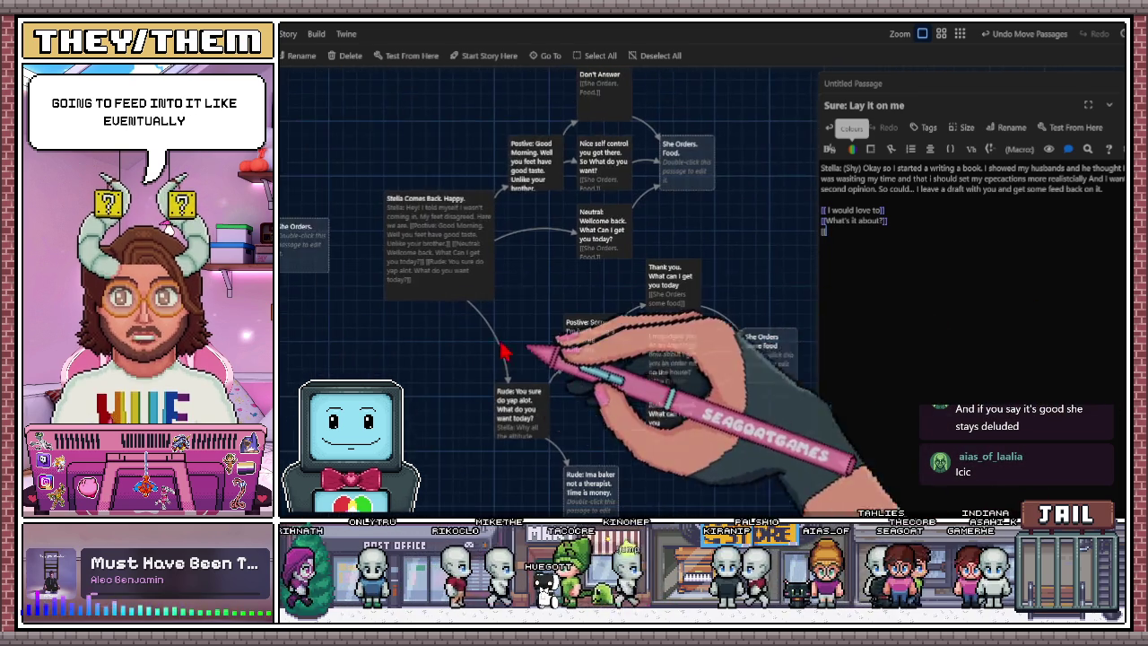
pyautogui.hscroll(-5, 556, 300)
pyautogui.scroll(-3, 556, 301)
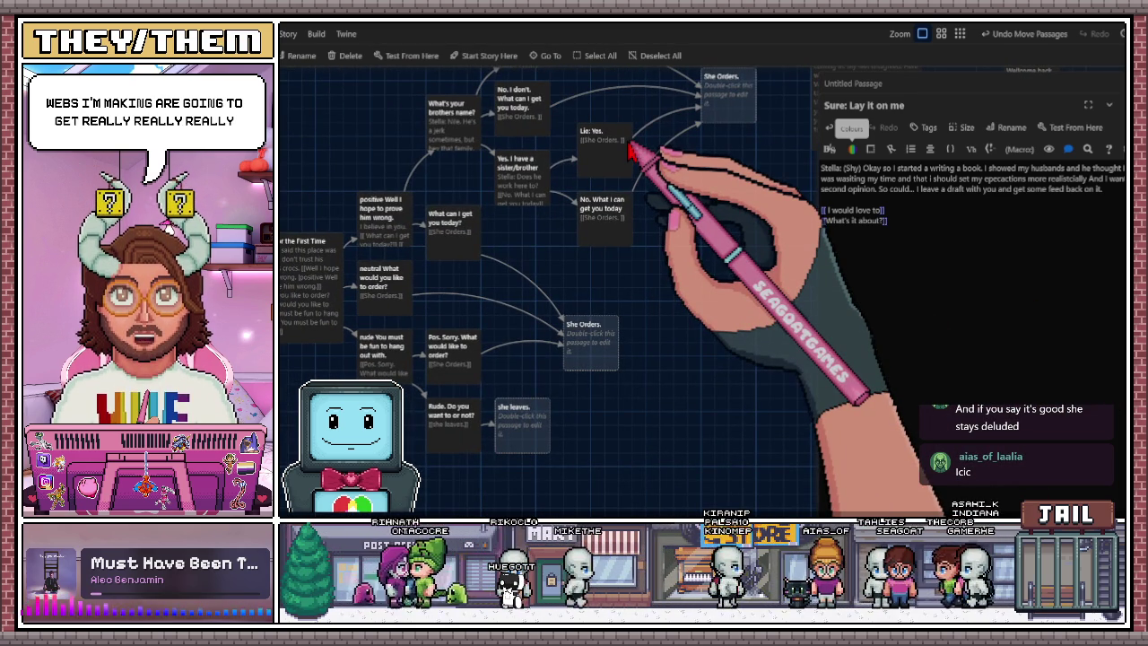
pyautogui.moveTo(784, 290)
pyautogui.mouseDown()
pyautogui.moveTo(484, 239)
pyautogui.moveTo(484, 252)
pyautogui.moveTo(602, 257)
pyautogui.moveTo(526, 351)
pyautogui.moveTo(595, 364)
pyautogui.mouseUp()
pyautogui.scroll(1, 596, 364)
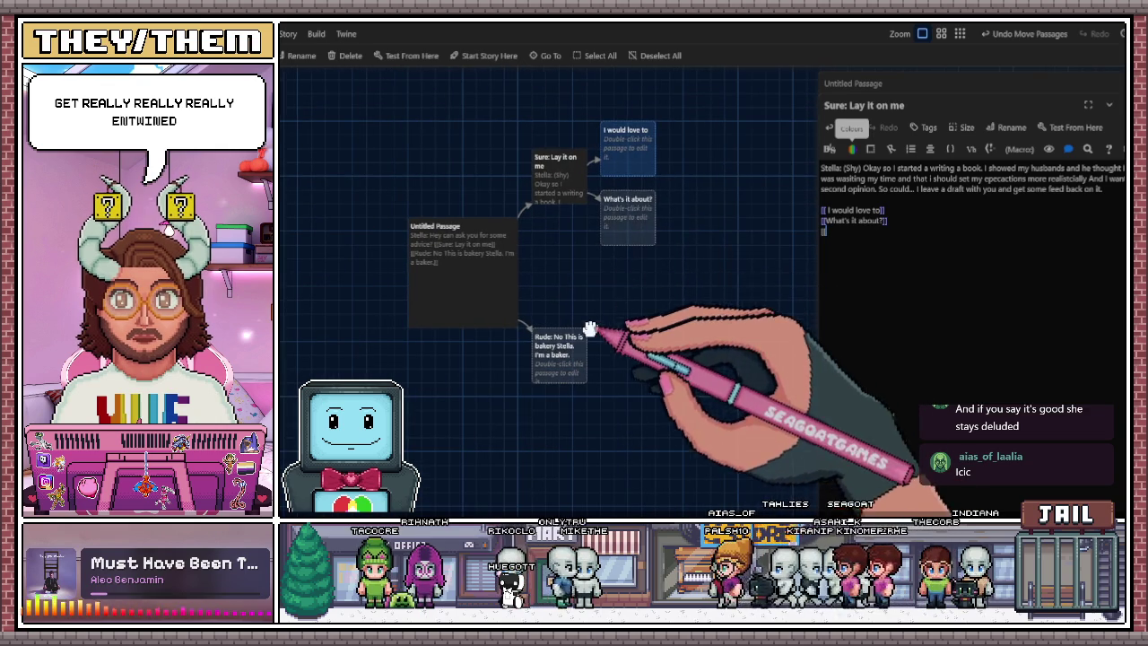
pyautogui.moveTo(560, 196); pyautogui.dragTo(562, 202)
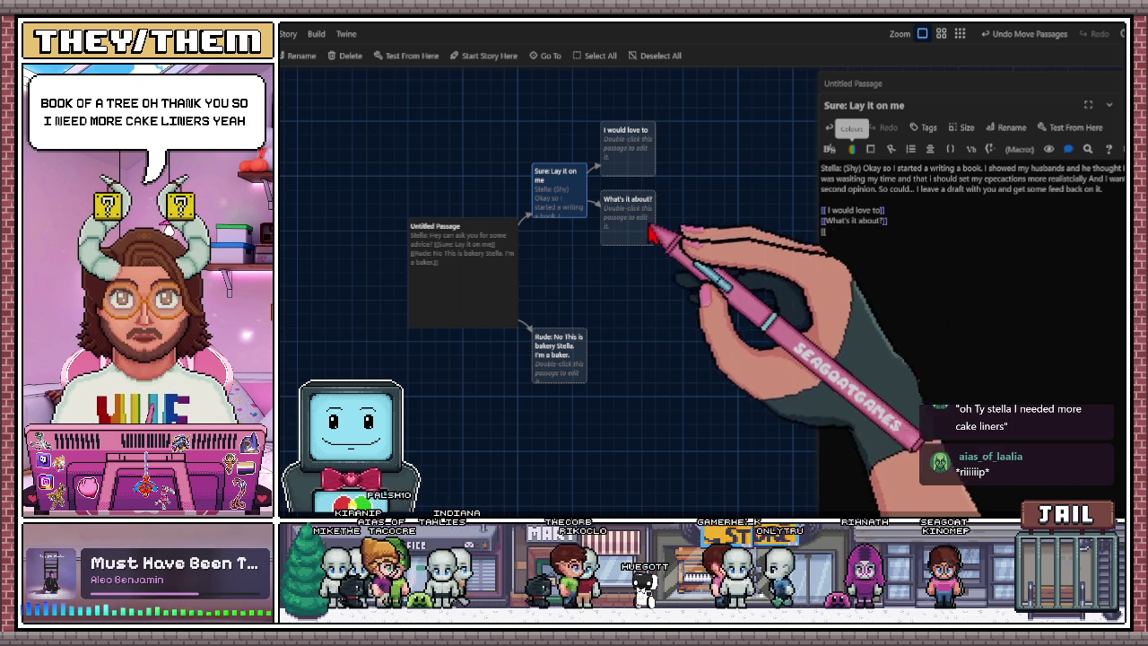
# Add a third choice link, 'No. I'm not a reader', to 'Sure: Lay it on me'.
pyautogui.moveTo(637, 224); pyautogui.dragTo(633, 202)
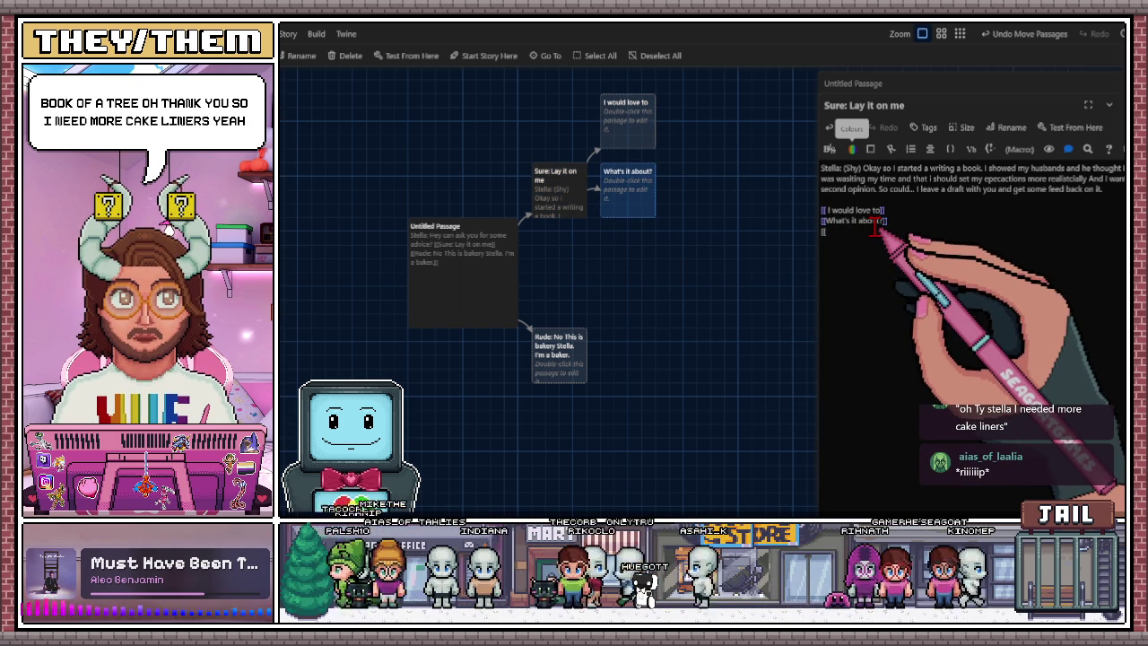
pyautogui.write('No. ')
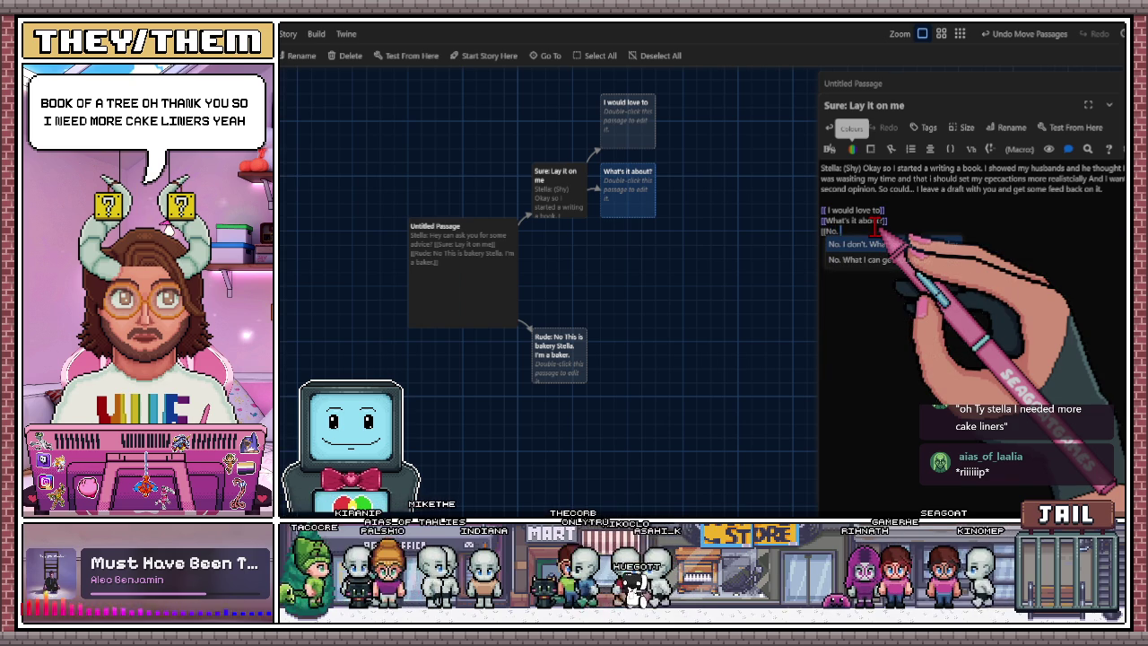
pyautogui.write("I'm not")
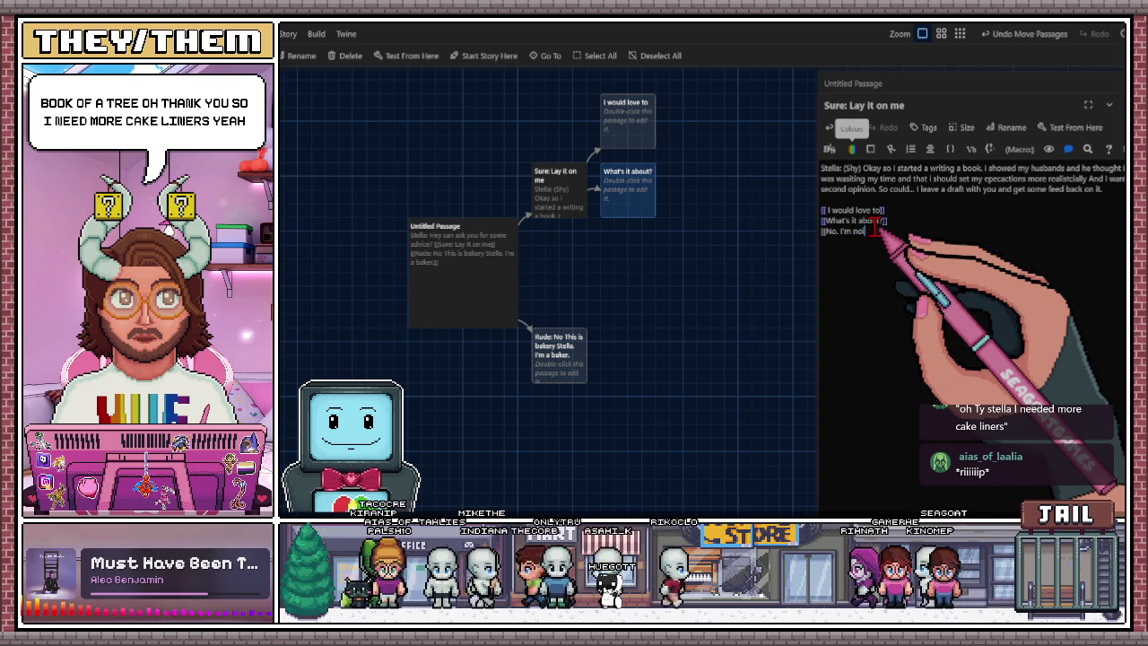
pyautogui.write(' a bake')
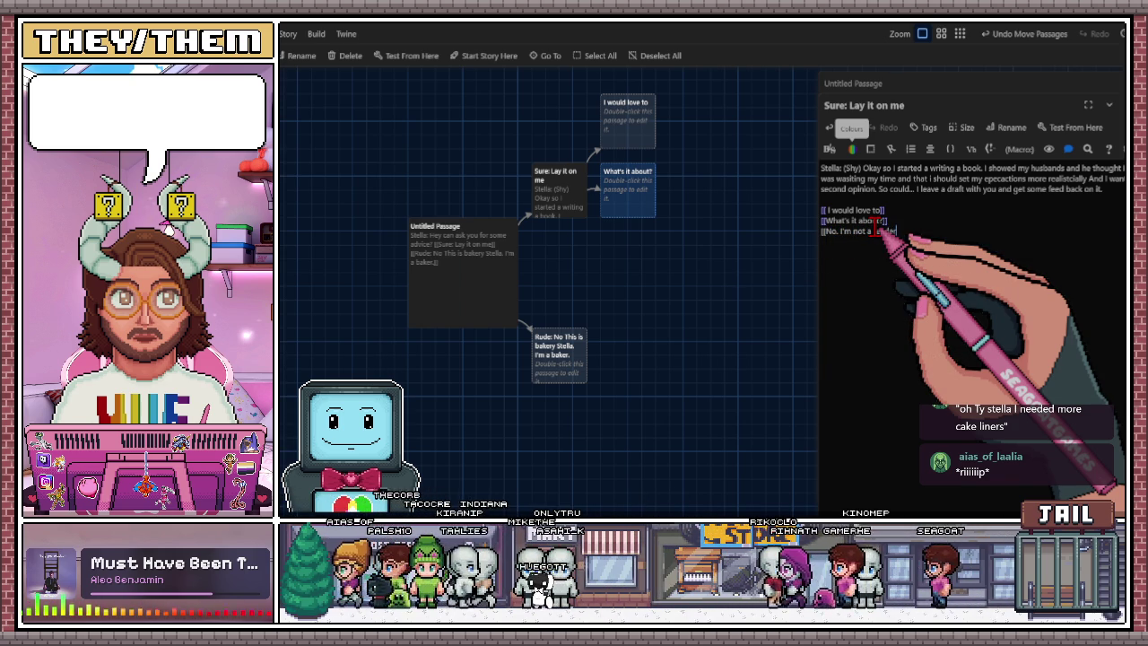
pyautogui.write('r')
pyautogui.click(761, 249)
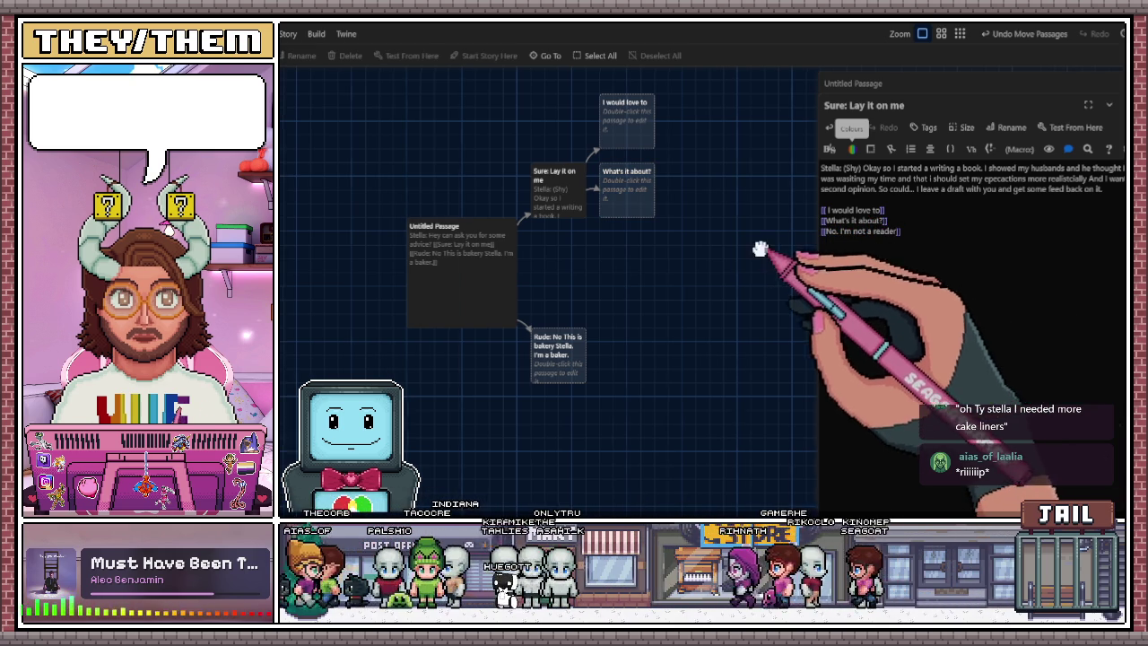
# Line the new 'No. I'm not a reader' passage up under 'What's it about?'.
pyautogui.moveTo(761, 250); pyautogui.dragTo(696, 260)
pyautogui.click(582, 280)
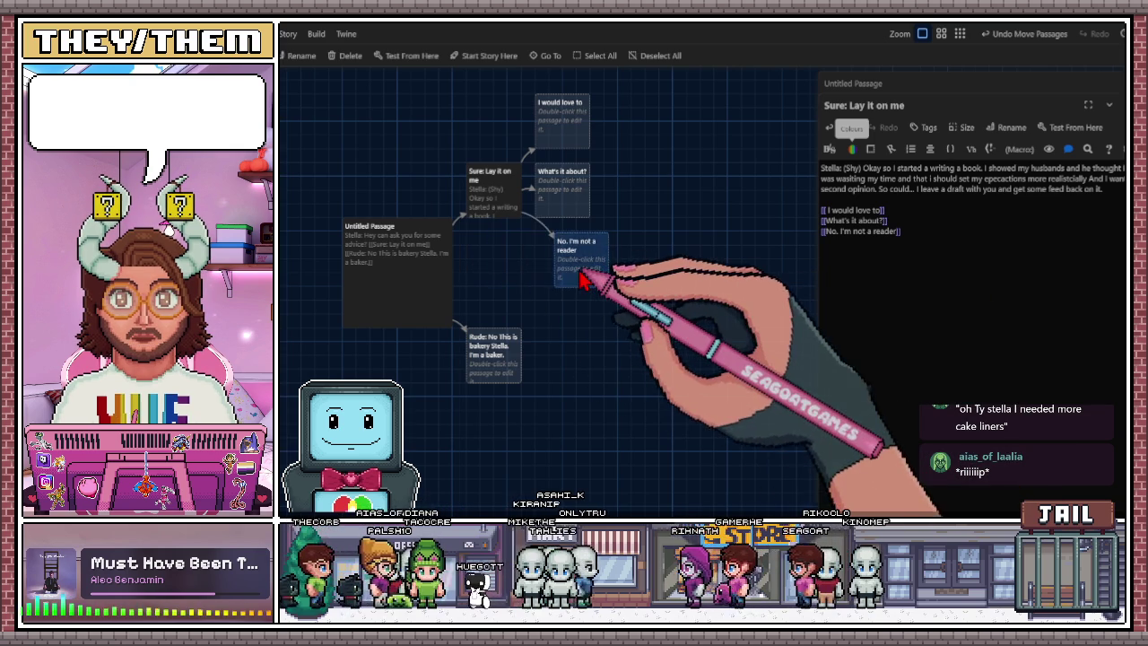
pyautogui.moveTo(581, 280); pyautogui.dragTo(561, 278)
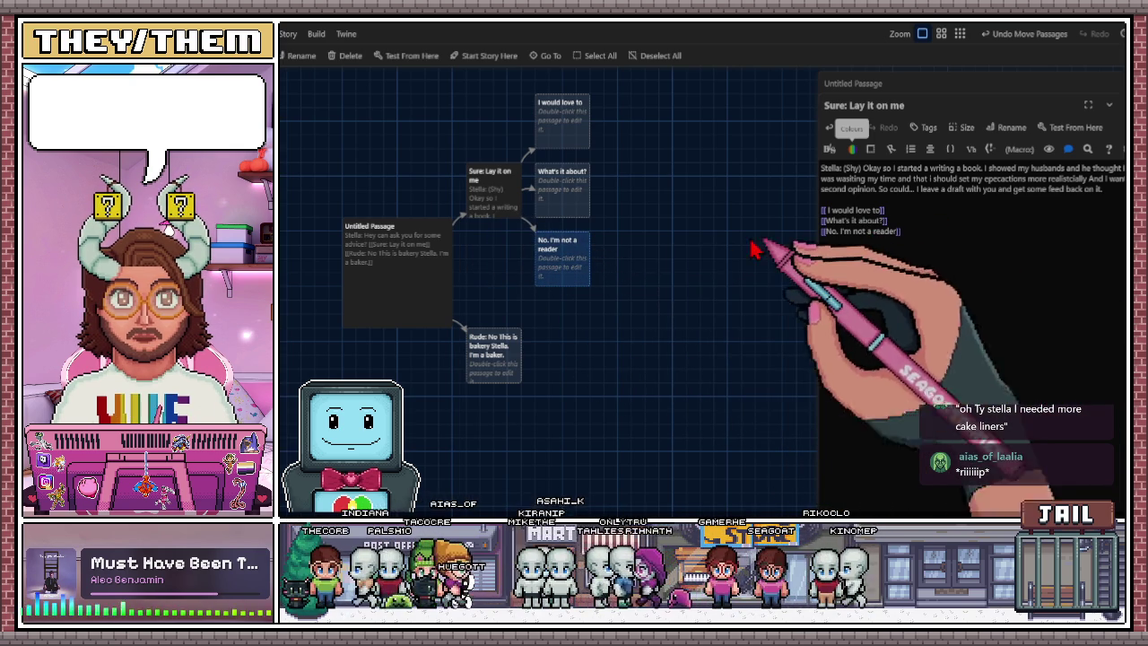
pyautogui.doubleClick(581, 259)
# Write Stella's line 'Stella: Are you sure? Pretty please?' in 'No. I'm not a reader'.
pyautogui.write('Stella: Are you sure? Pretty')
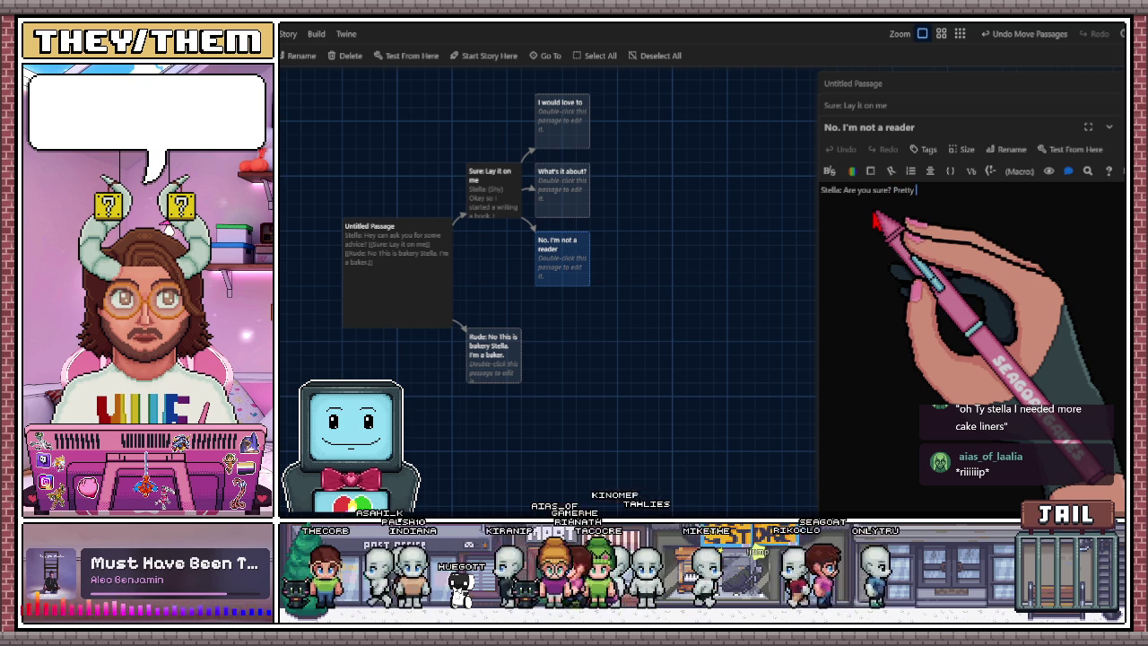
pyautogui.write('?')
pyautogui.press('BackSpace')
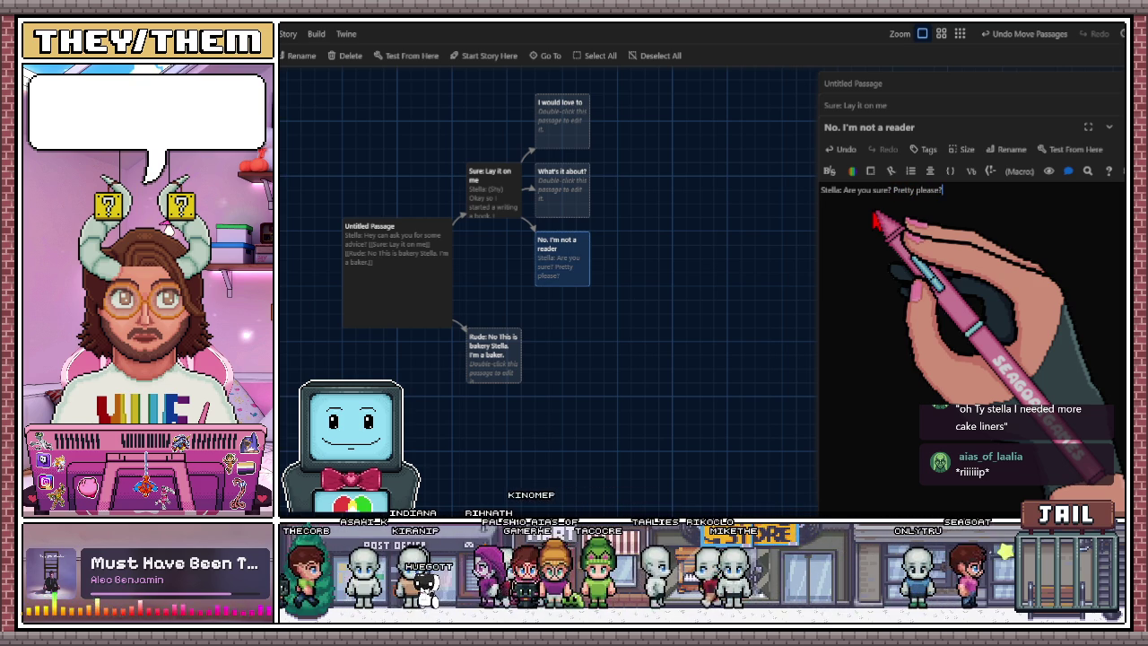
pyautogui.write('.')
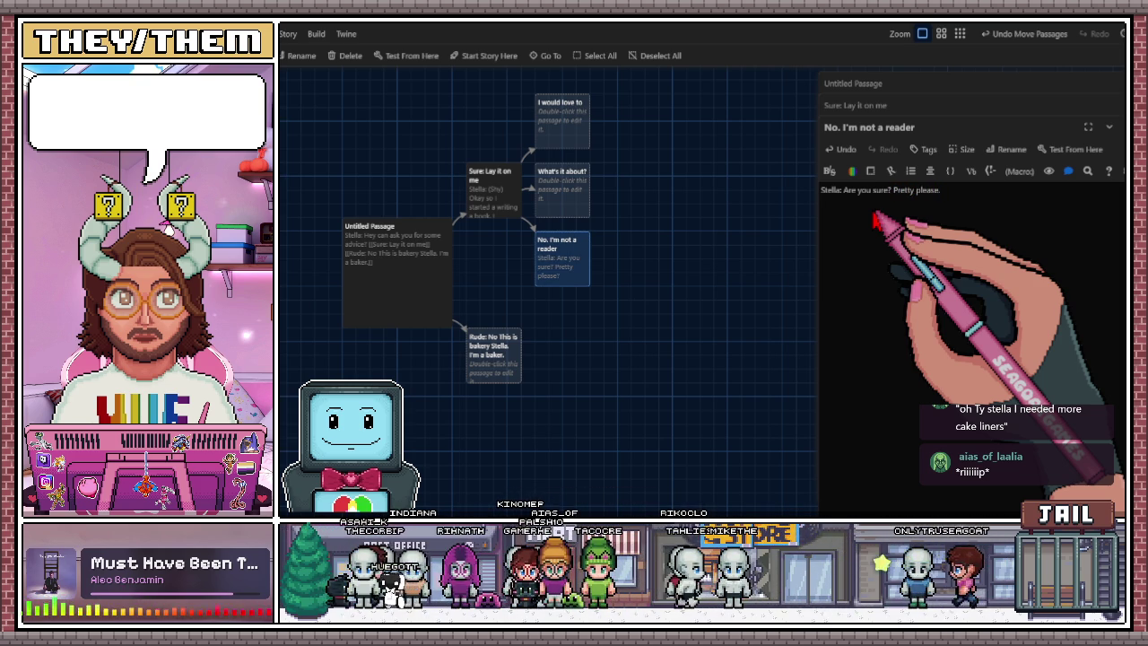
pyautogui.press('BackSpace')
pyautogui.write('?')
pyautogui.press('Return')
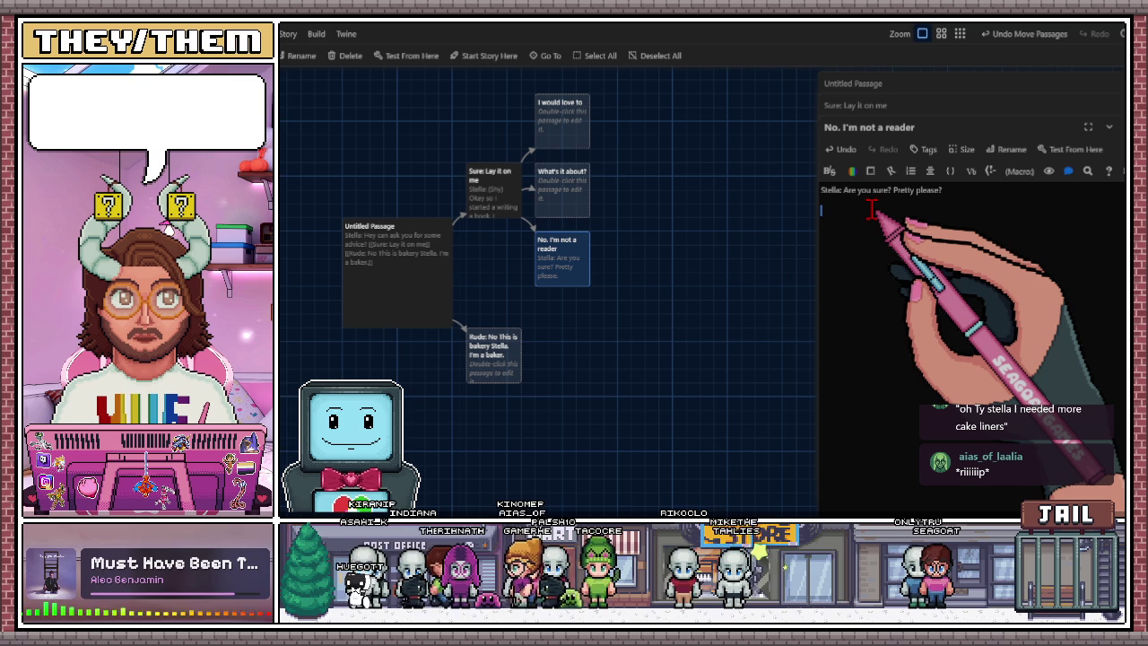
# Add the choice link 'Okay fine. I'll give it a look' on the next line.
pyautogui.write('[[')
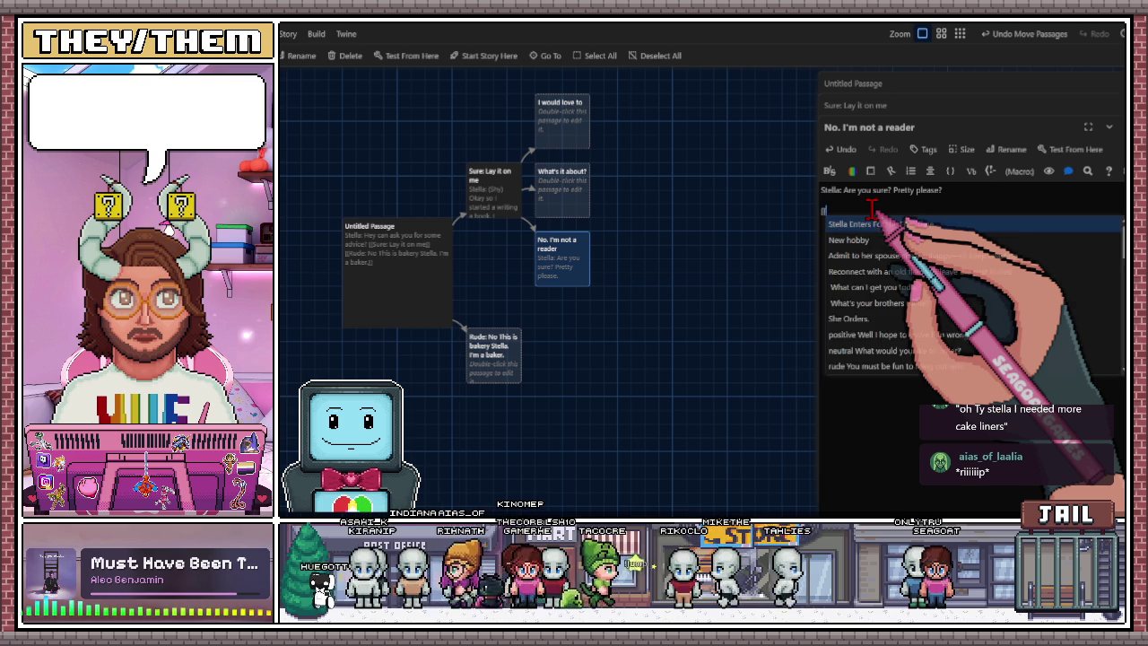
pyautogui.write("Okay fine. I'll give it")
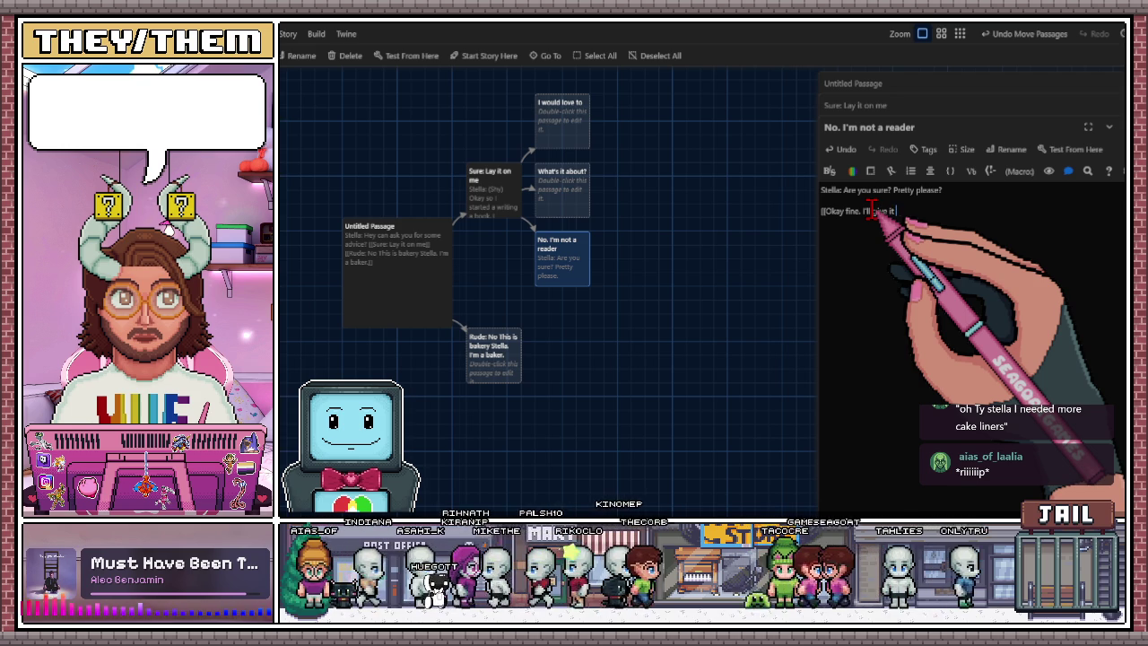
pyautogui.press('BackSpace')
pyautogui.press('BackSpace')
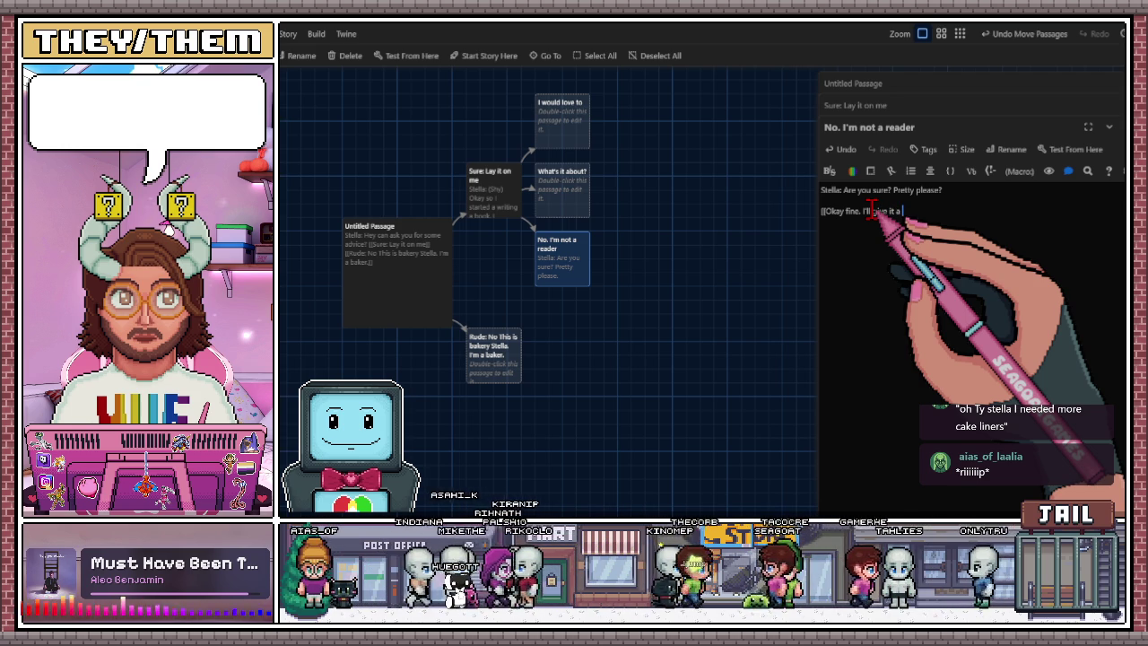
pyautogui.write(']]')
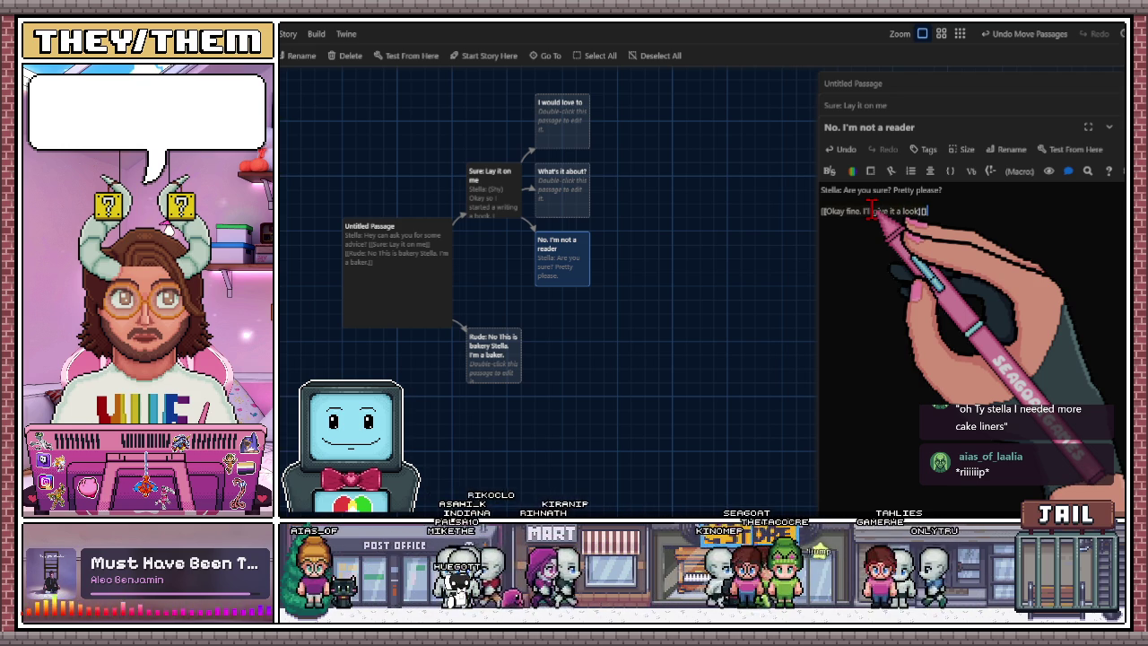
pyautogui.write(']')
pyautogui.press('Return')
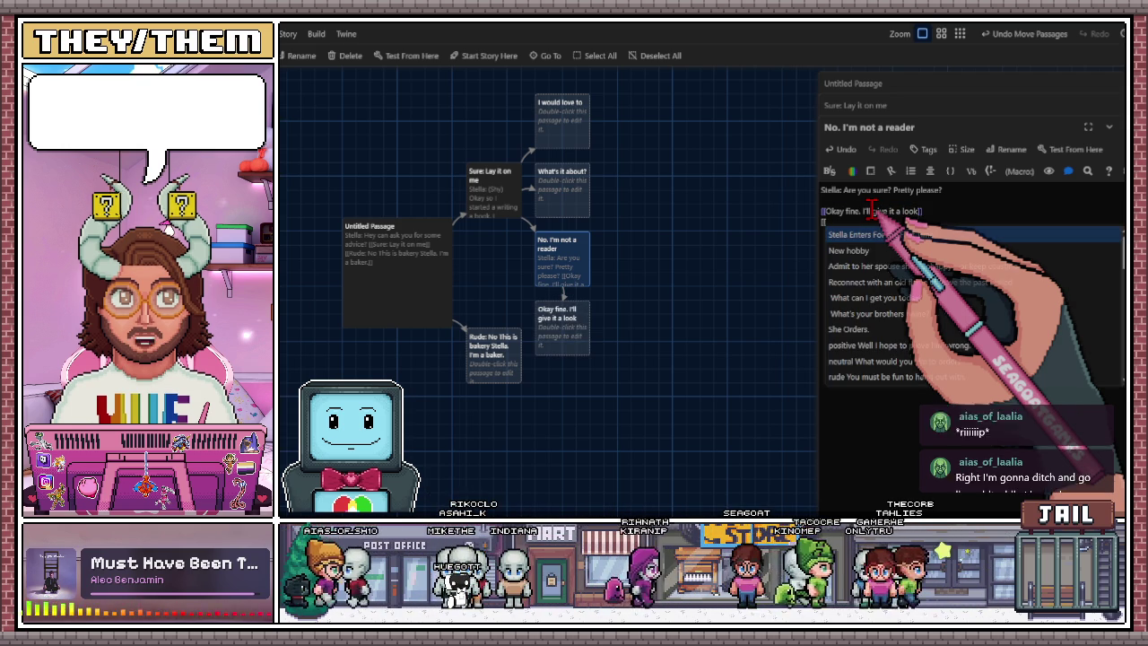
# Add the second choice link 'Really. I'm noty reading type'.
pyautogui.write('Really.')
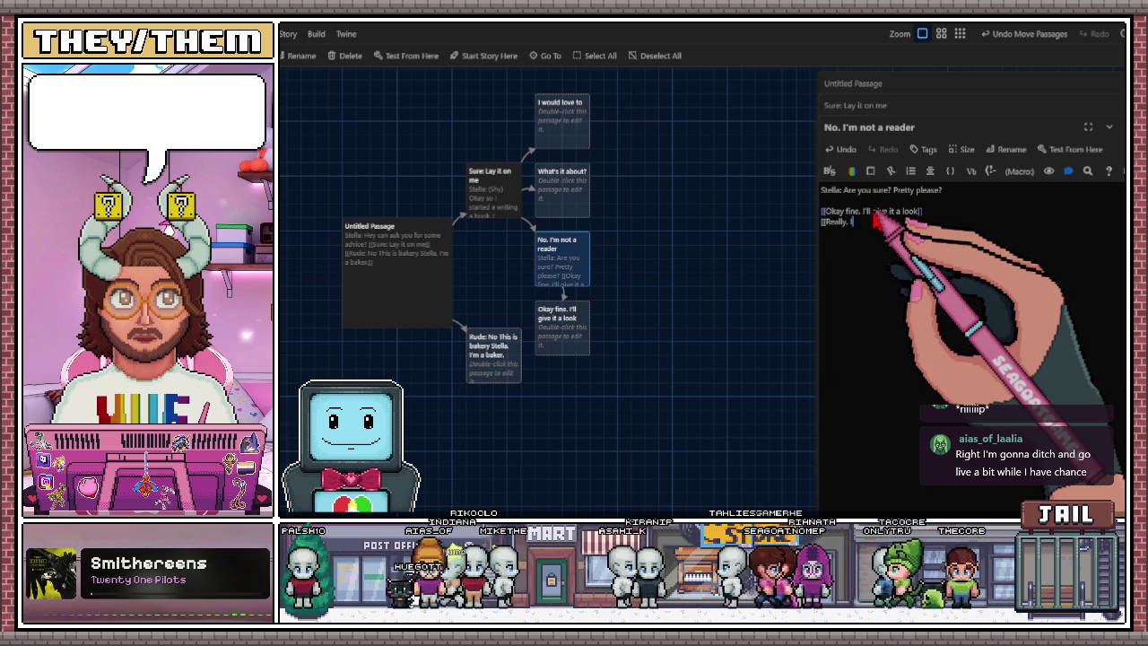
pyautogui.write("I'm")
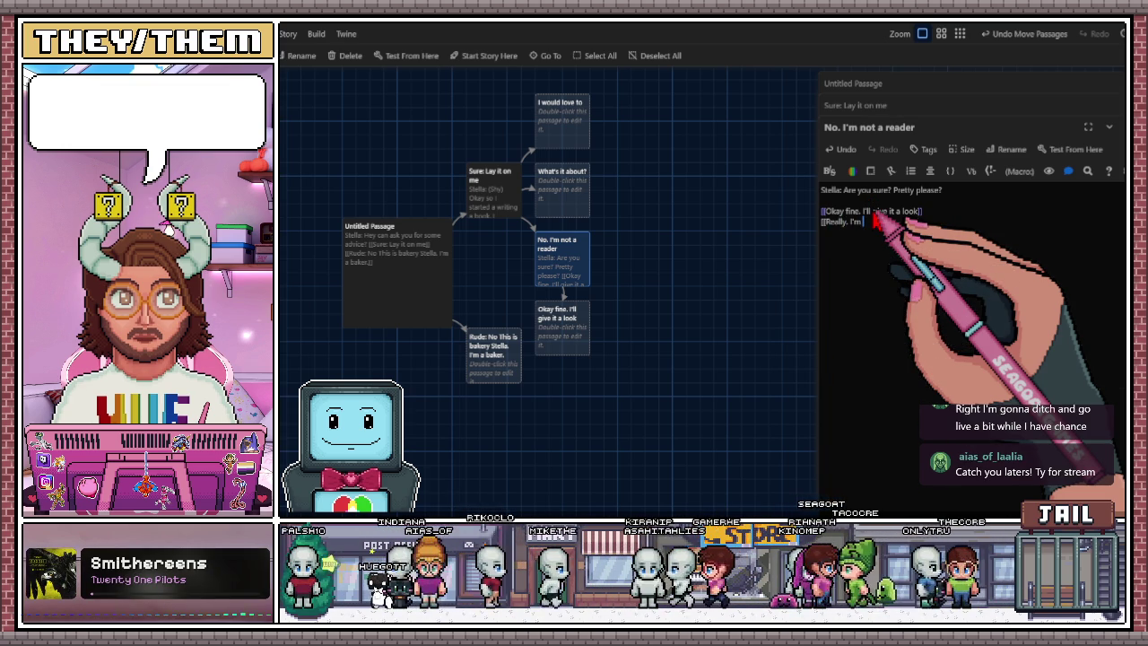
pyautogui.write(' lear')
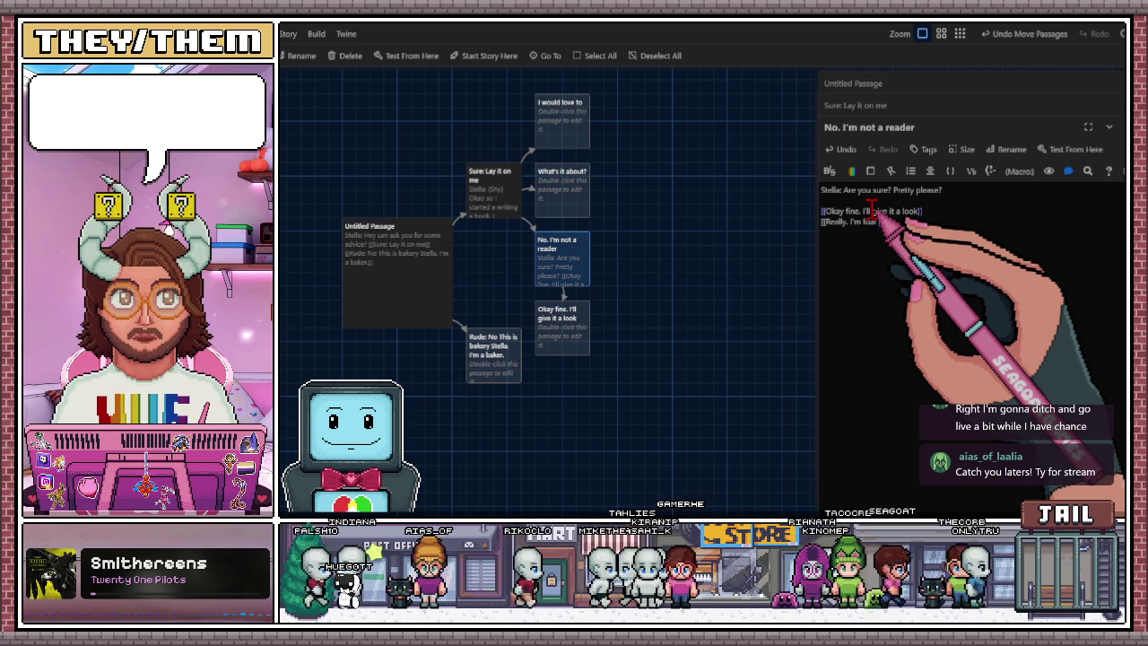
pyautogui.press('BackSpace')
pyautogui.press('BackSpace')
pyautogui.press('BackSpace')
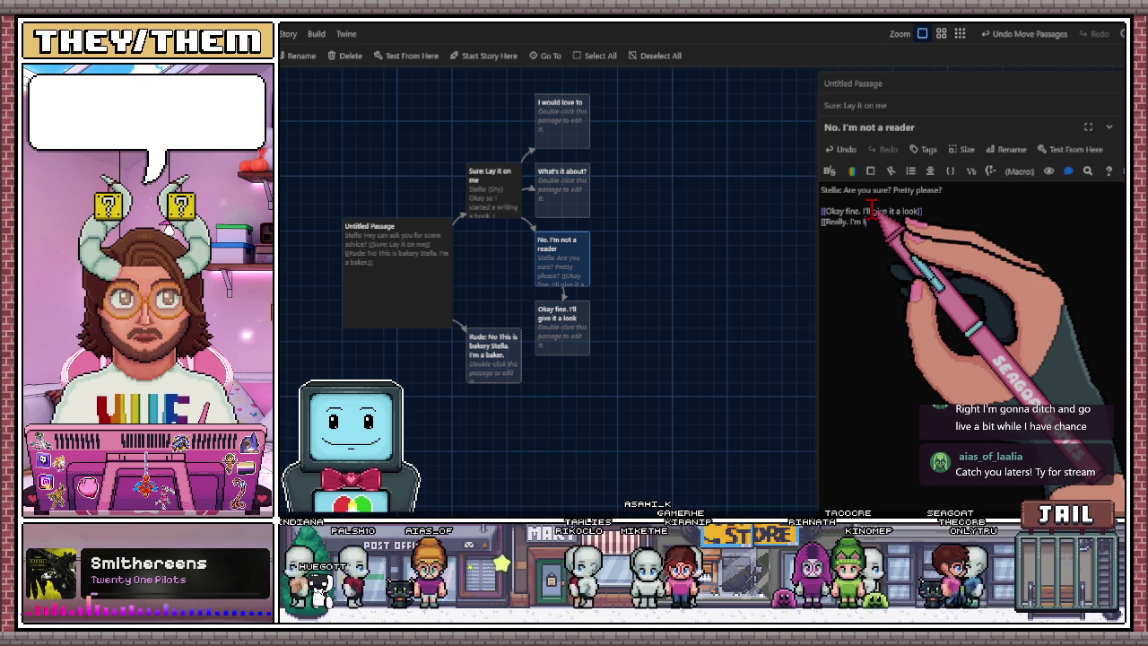
pyautogui.write('noty reading type')
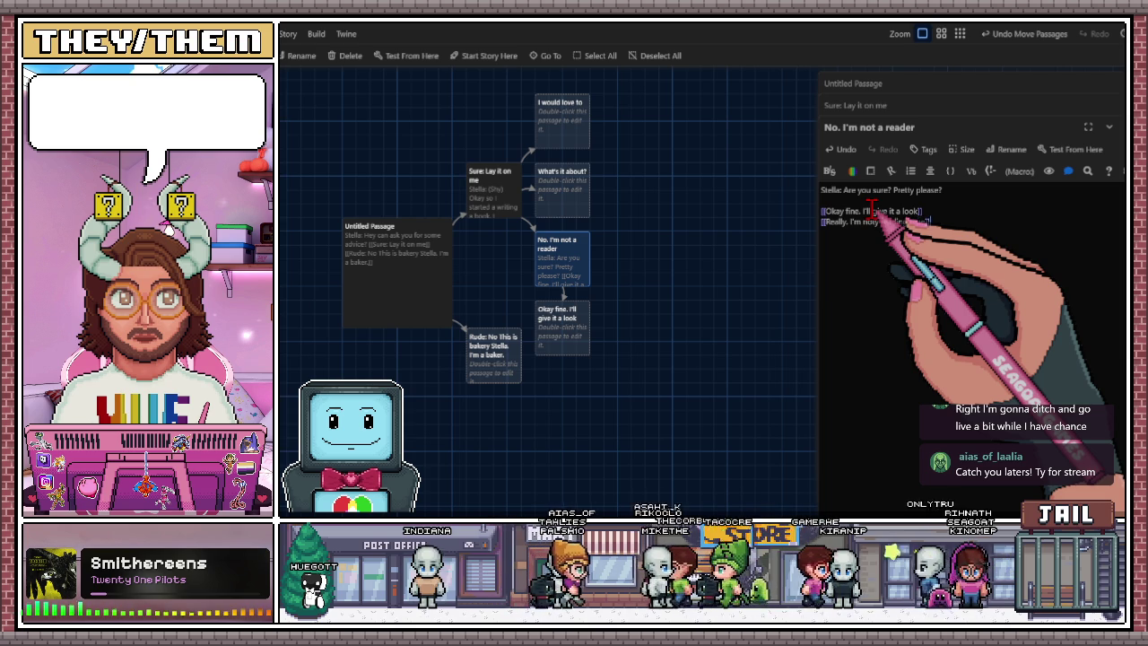
pyautogui.write(']')
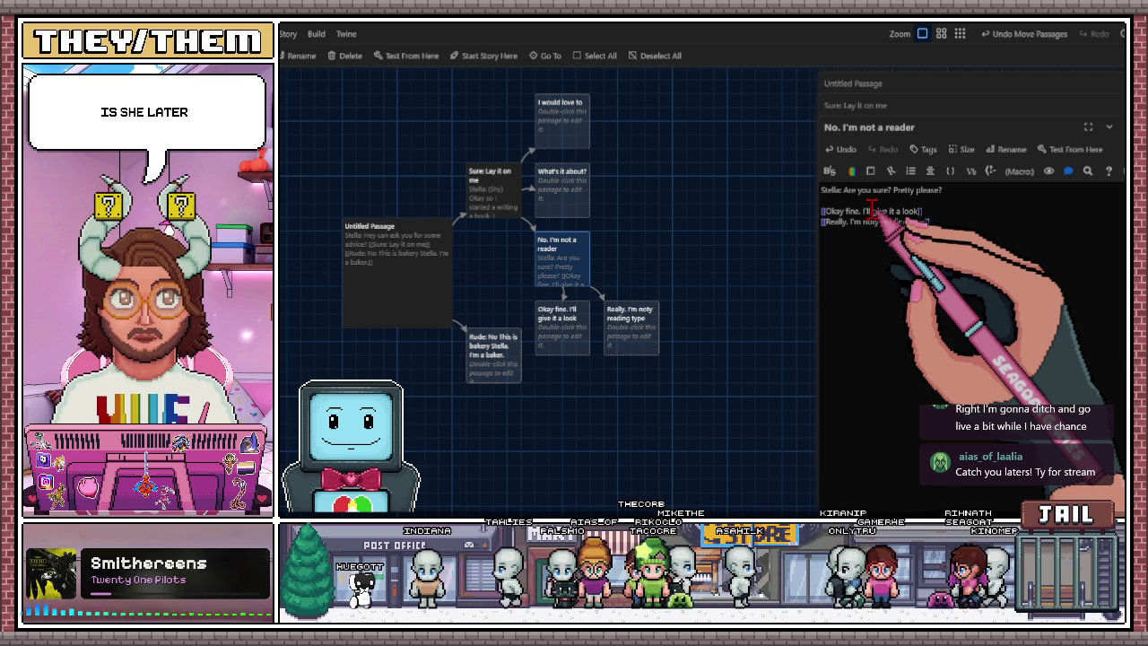
pyautogui.click(727, 249)
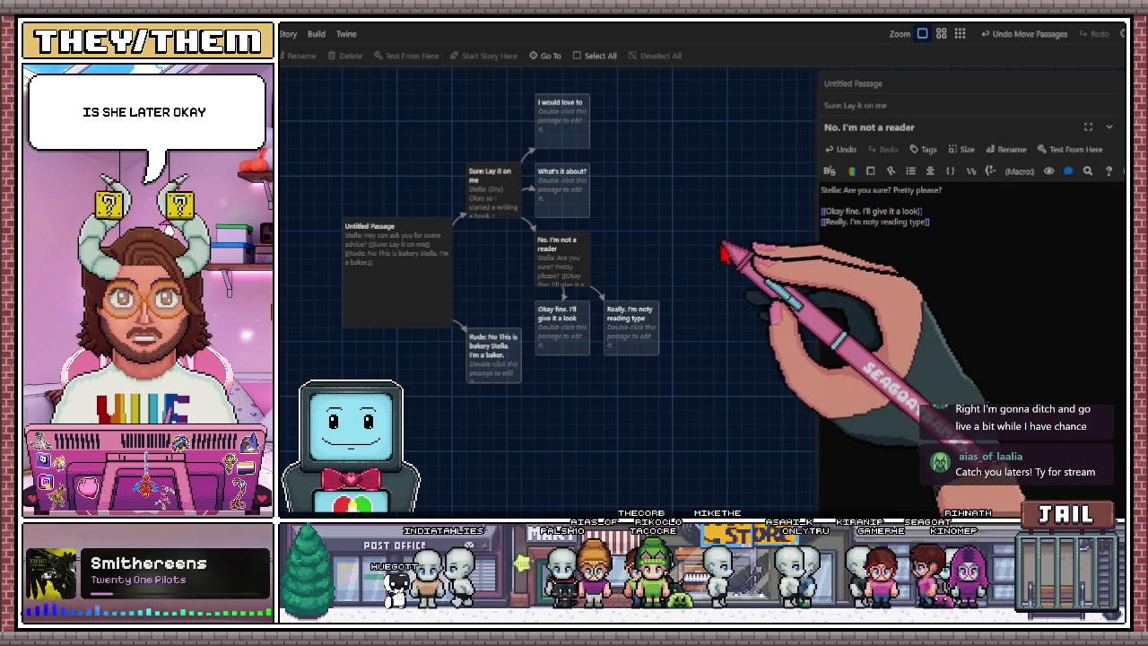
# Drag 'Really. I'm noty reading type' beside its parent, 'Okay fine' below it, and pan left.
pyautogui.moveTo(654, 339); pyautogui.dragTo(654, 251)
pyautogui.moveTo(557, 342); pyautogui.dragTo(634, 330)
pyautogui.moveTo(628, 238); pyautogui.dragTo(630, 262)
pyautogui.click(575, 271)
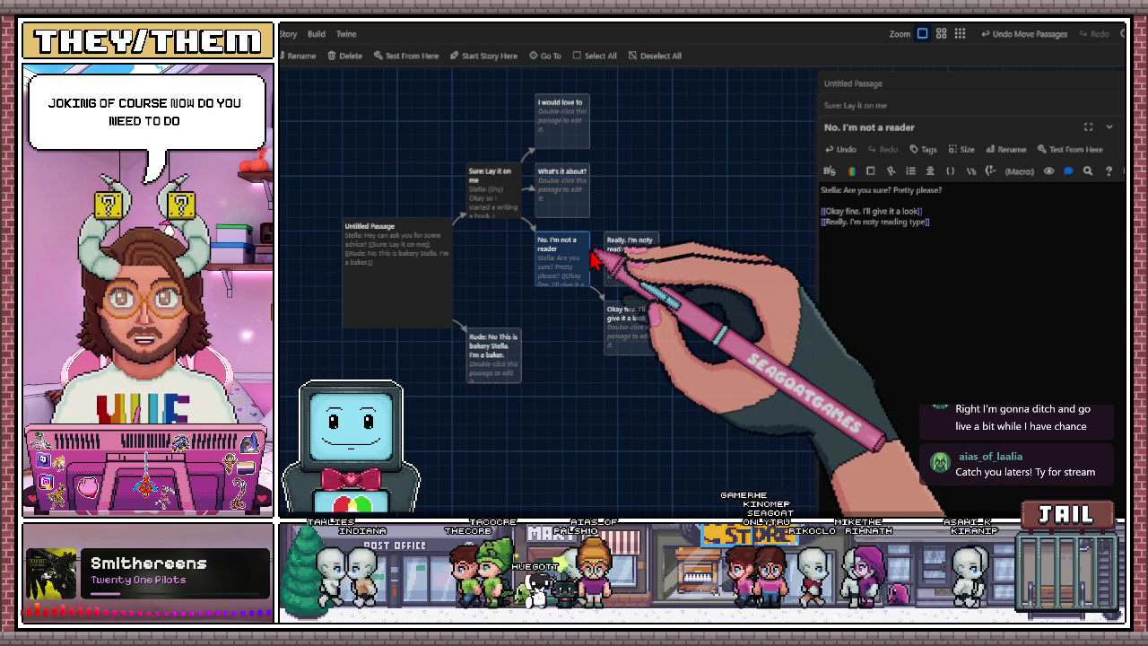
pyautogui.hscroll(-1, 558, 235)
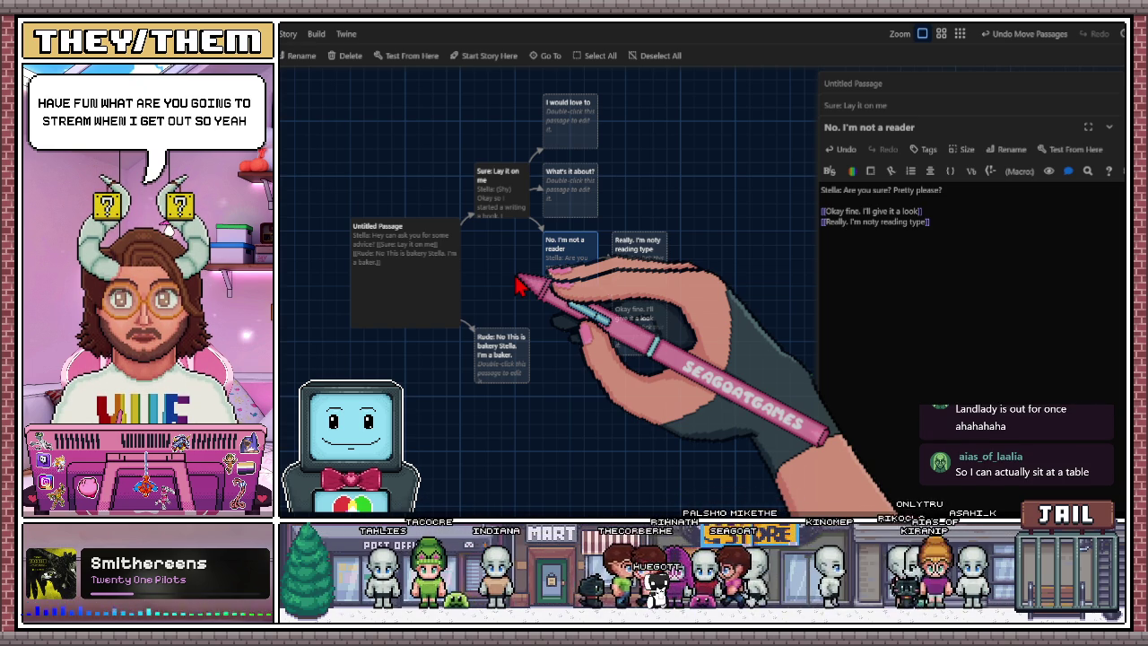
pyautogui.hscroll(-1, 523, 287)
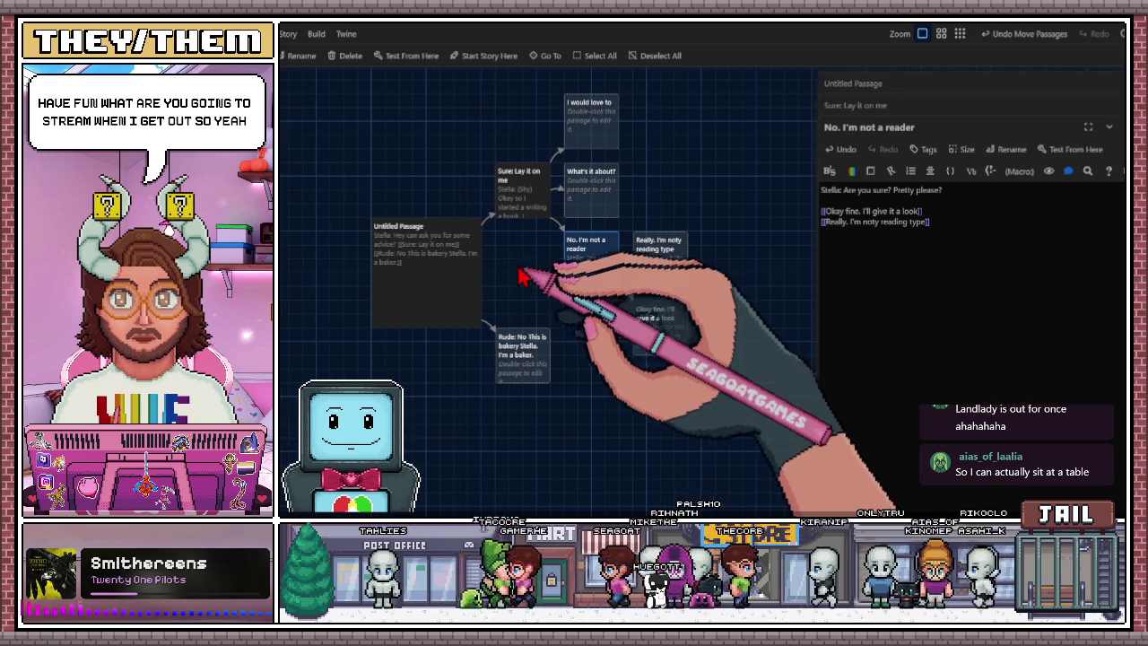
# Begin Stella's pitch in 'What's it about?' describing a vampire who...
pyautogui.click(613, 199)
pyautogui.doubleClick(614, 200)
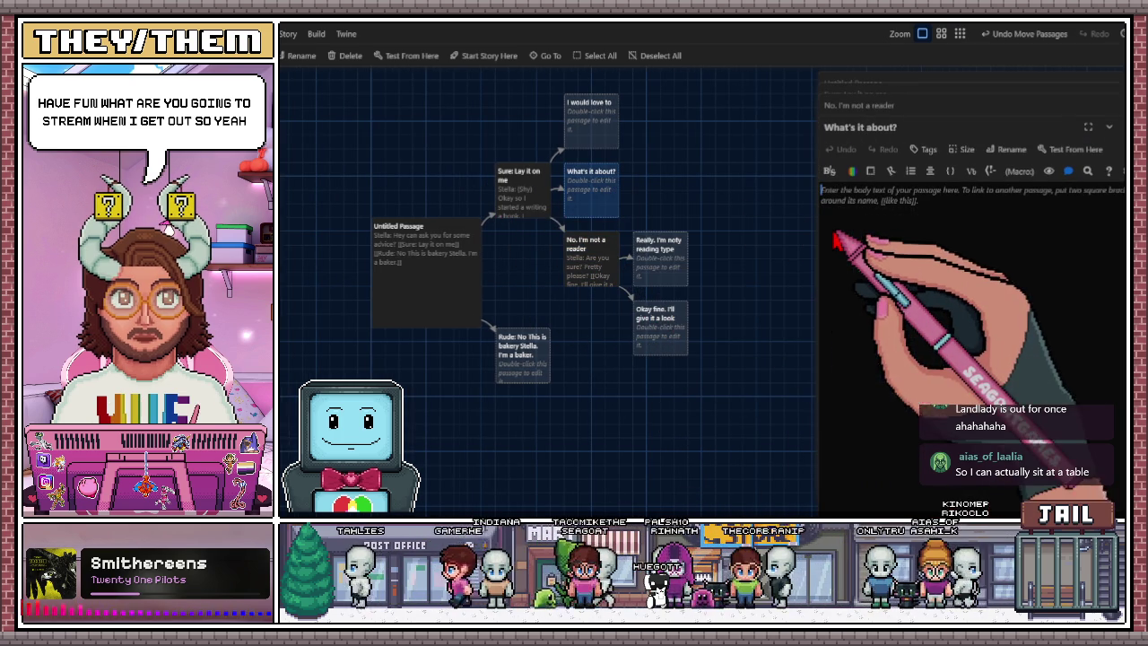
pyautogui.write('Ste')
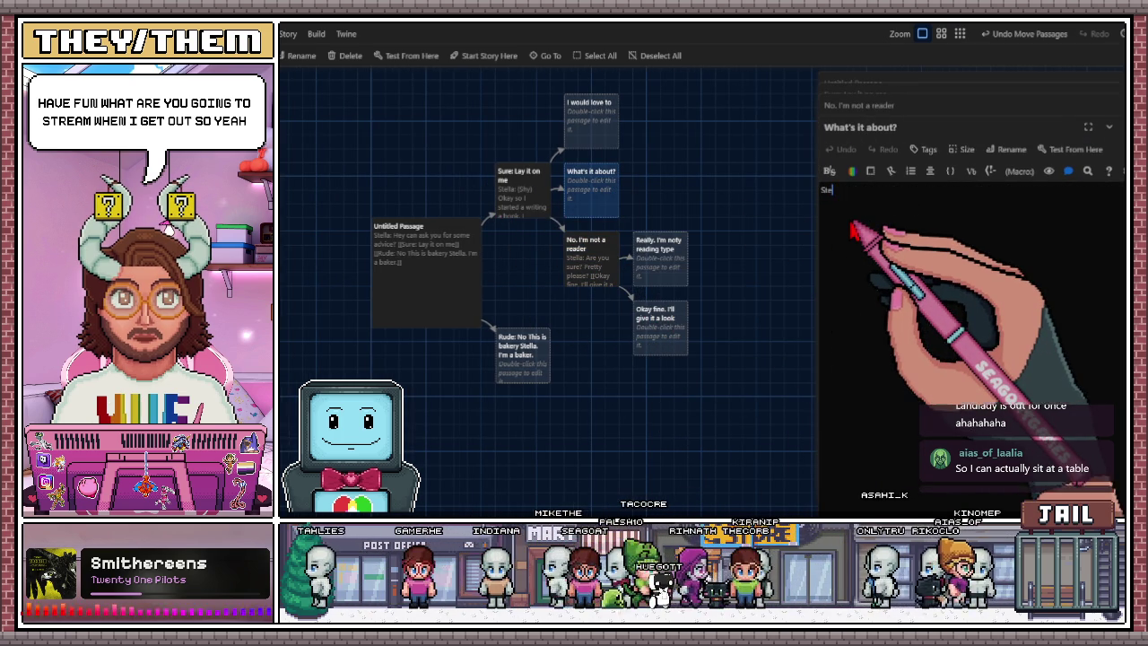
pyautogui.write('lla')
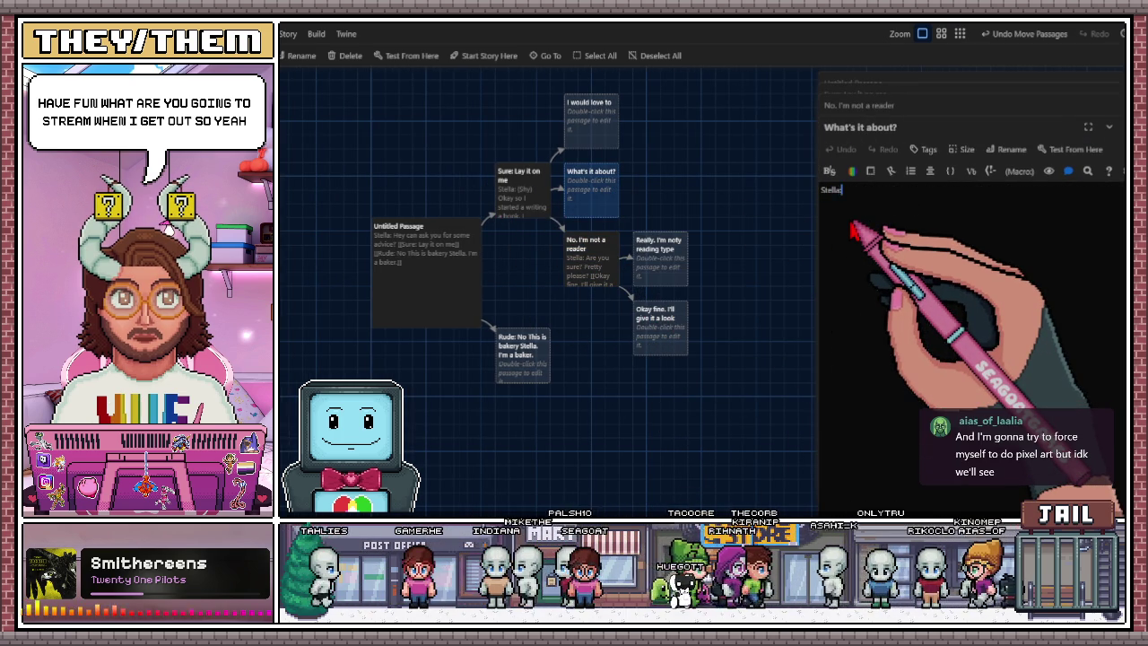
pyautogui.write(': Its a nor')
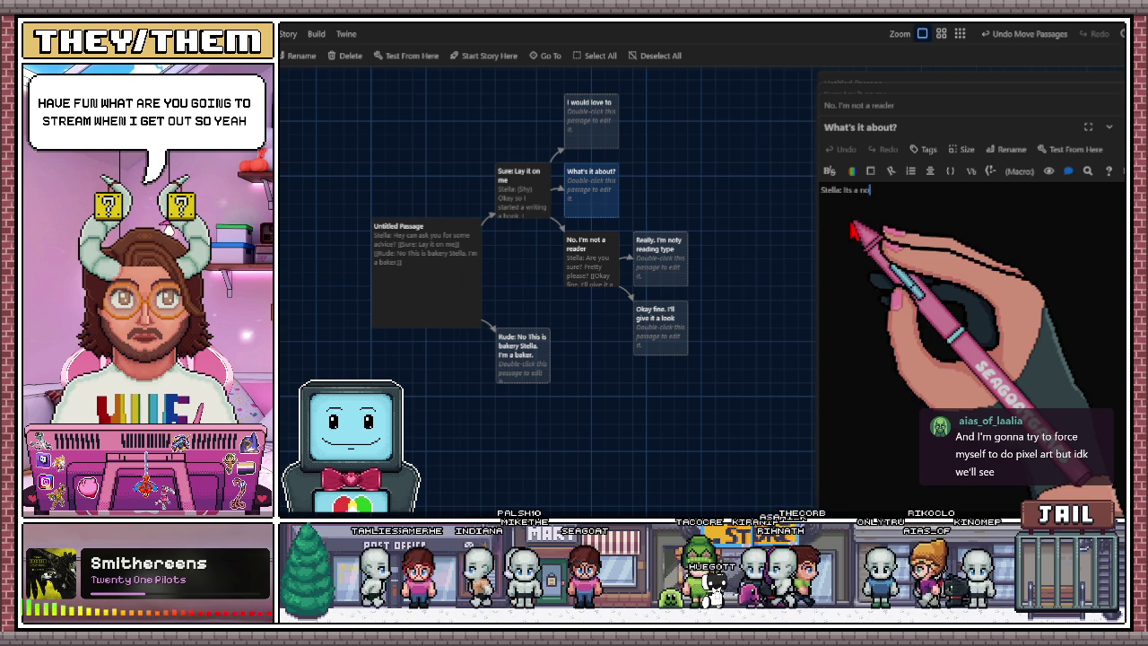
pyautogui.press('BackSpace')
pyautogui.press('BackSpace')
pyautogui.press('BackSpace')
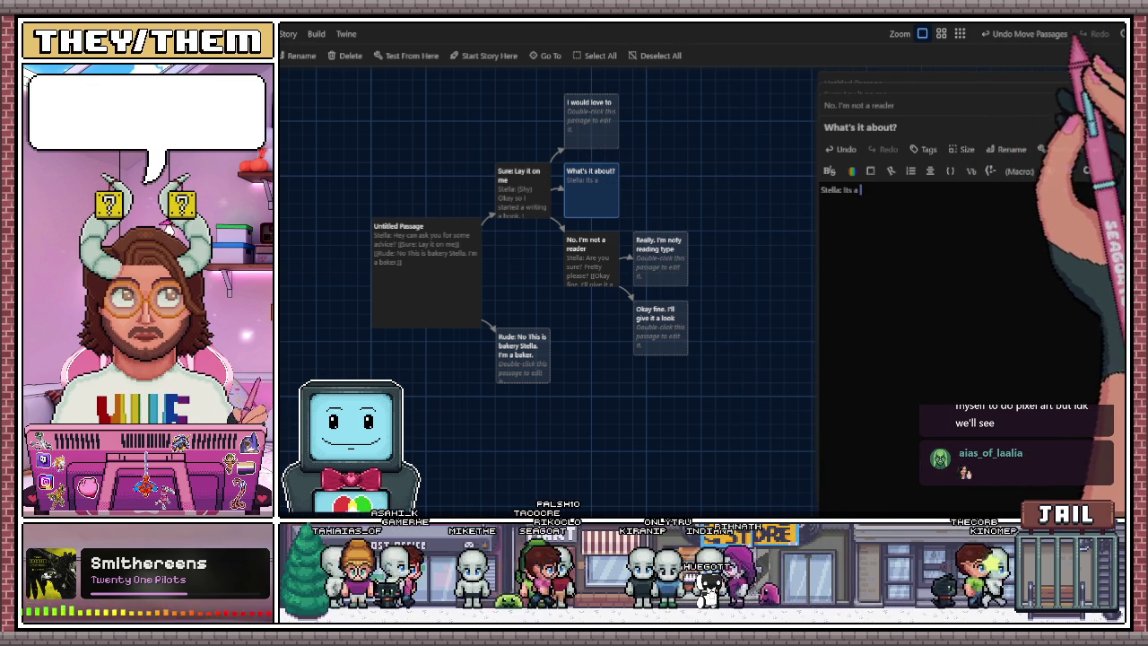
pyautogui.click(841, 260)
pyautogui.write('va')
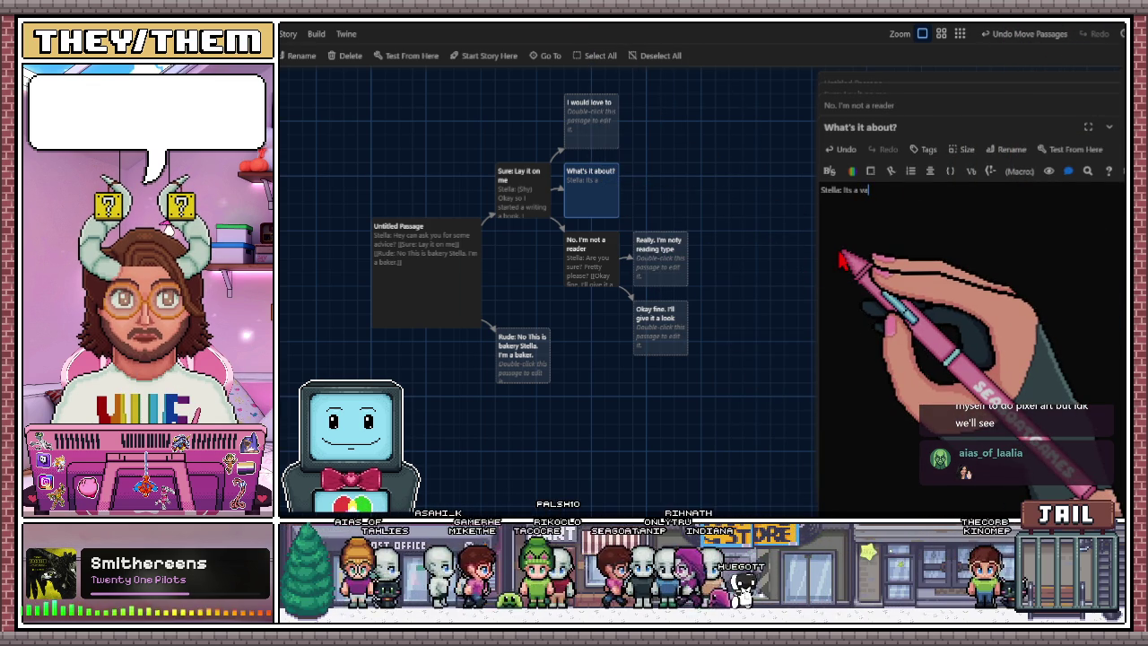
pyautogui.write('mpire w')
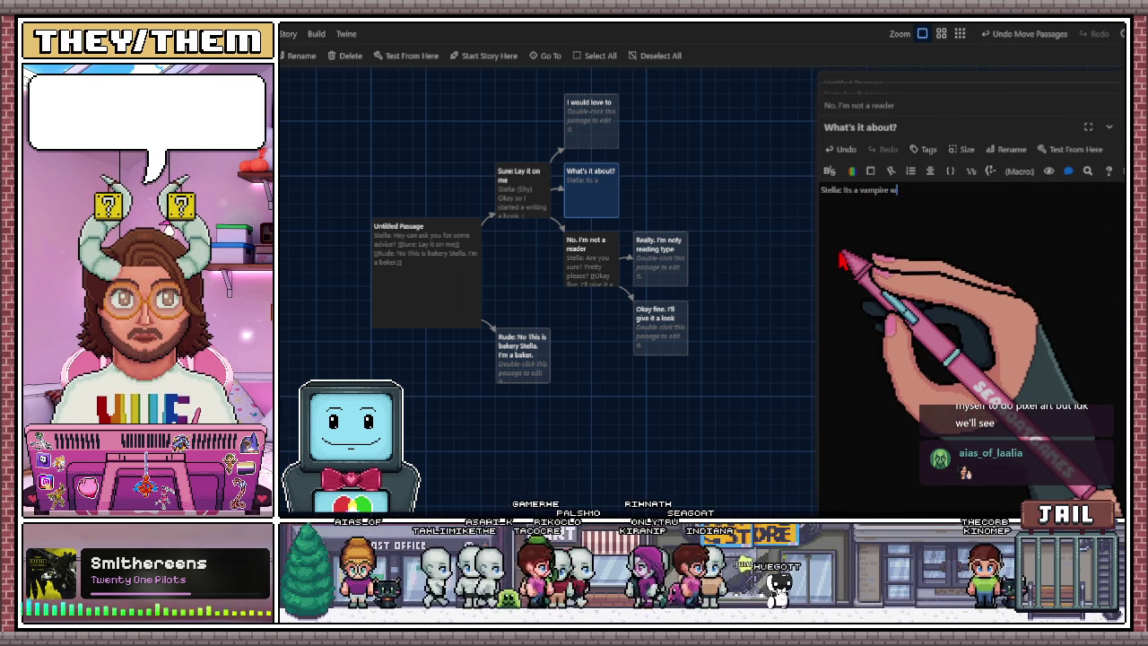
pyautogui.write('ho')
pyautogui.press('BackSpace')
pyautogui.press('BackSpace')
pyautogui.press('BackSpace')
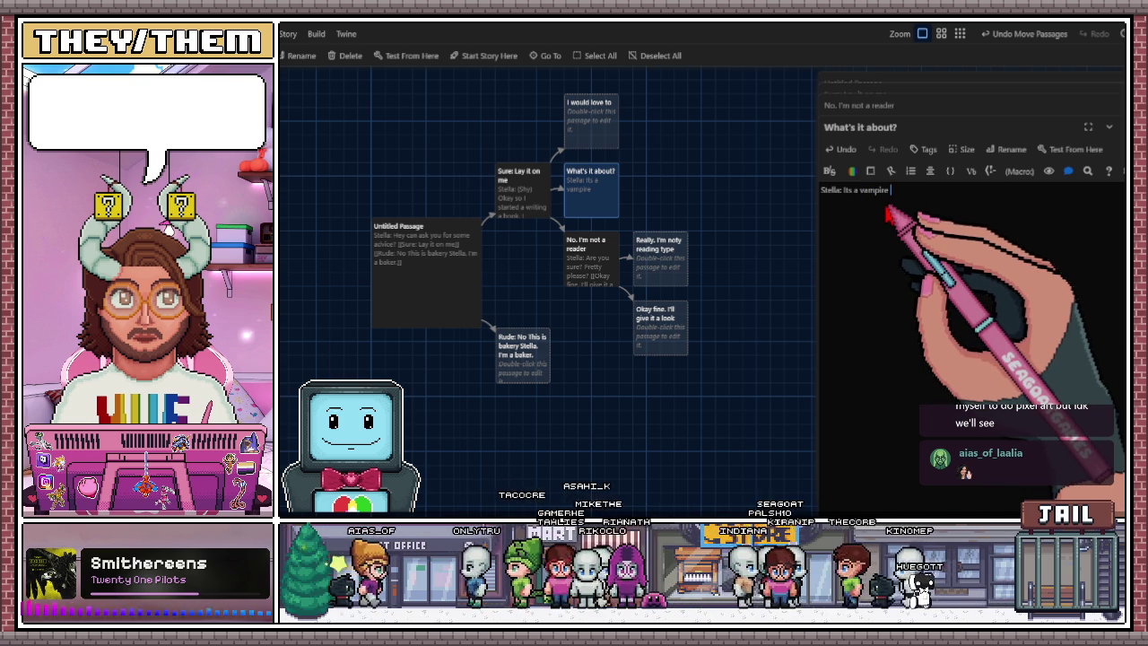
pyautogui.write('who')
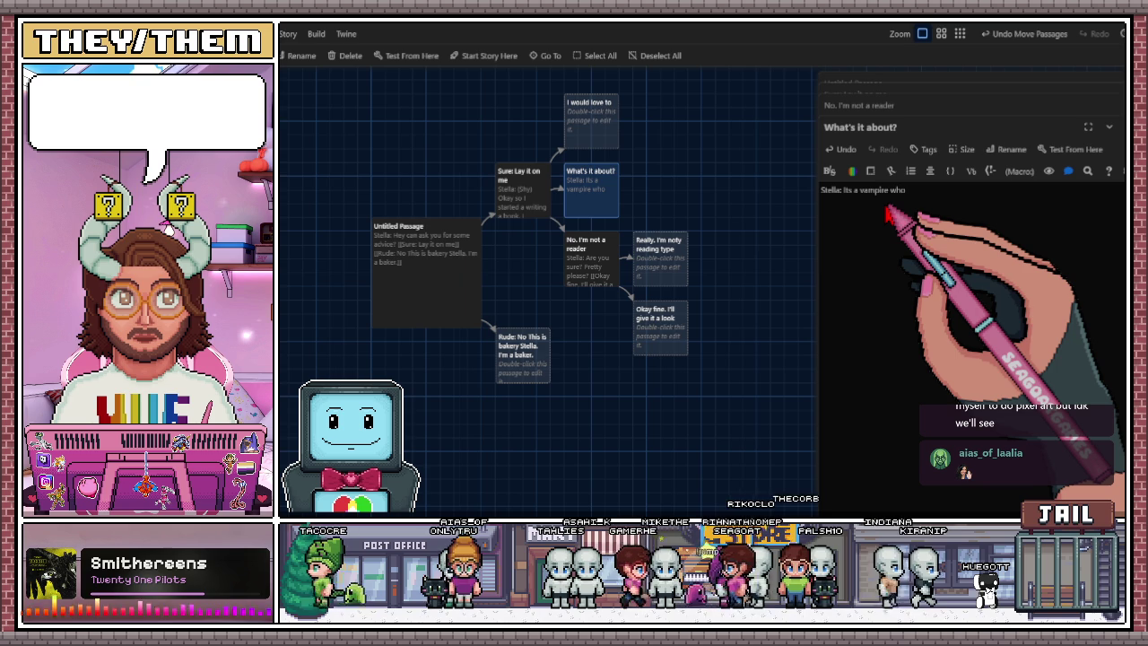
# Continue the pitch with 'is sick of being boxed into the life that was laid out by his'.
pyautogui.write('is sick of ')
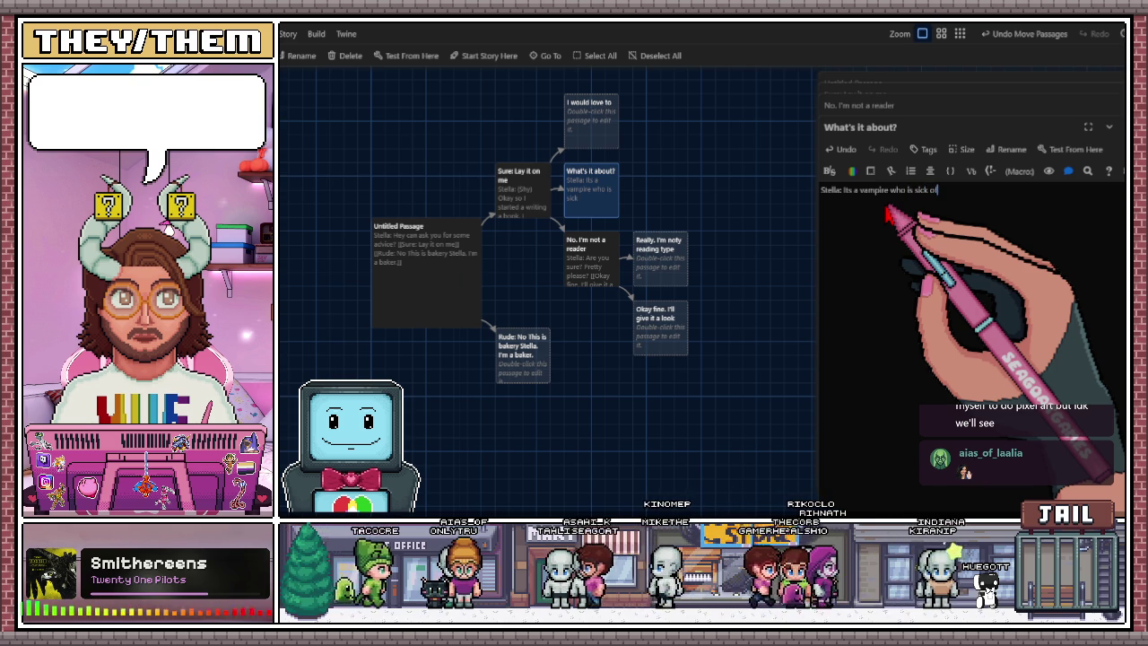
pyautogui.write('being bo')
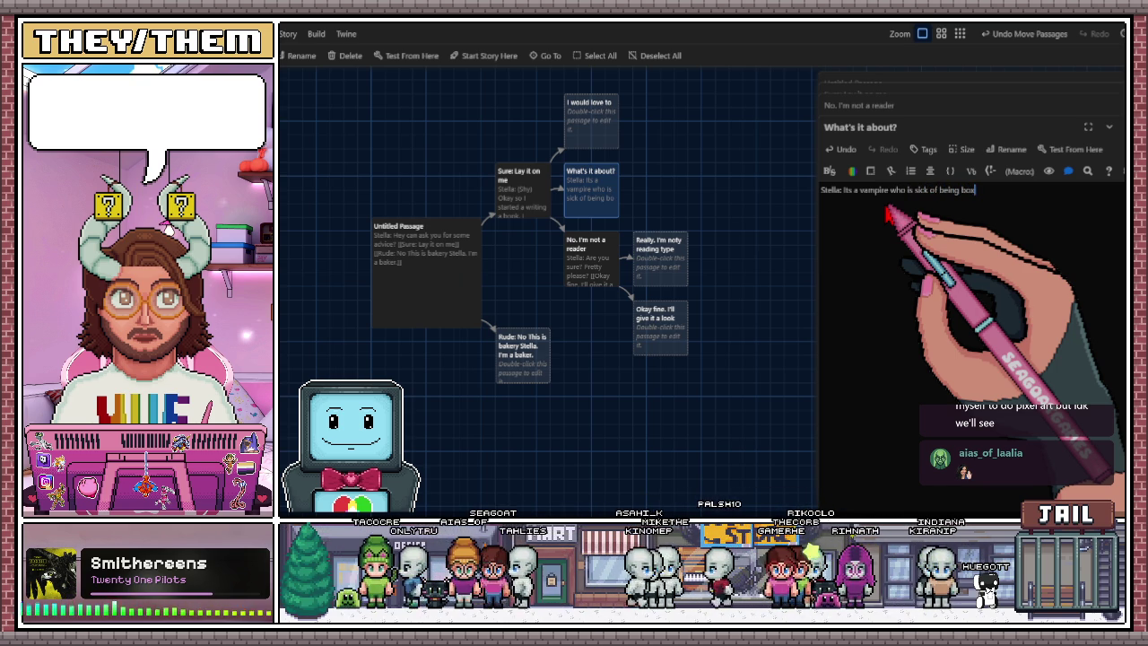
pyautogui.press('BackSpace')
pyautogui.press('BackSpace')
pyautogui.press('BackSpace')
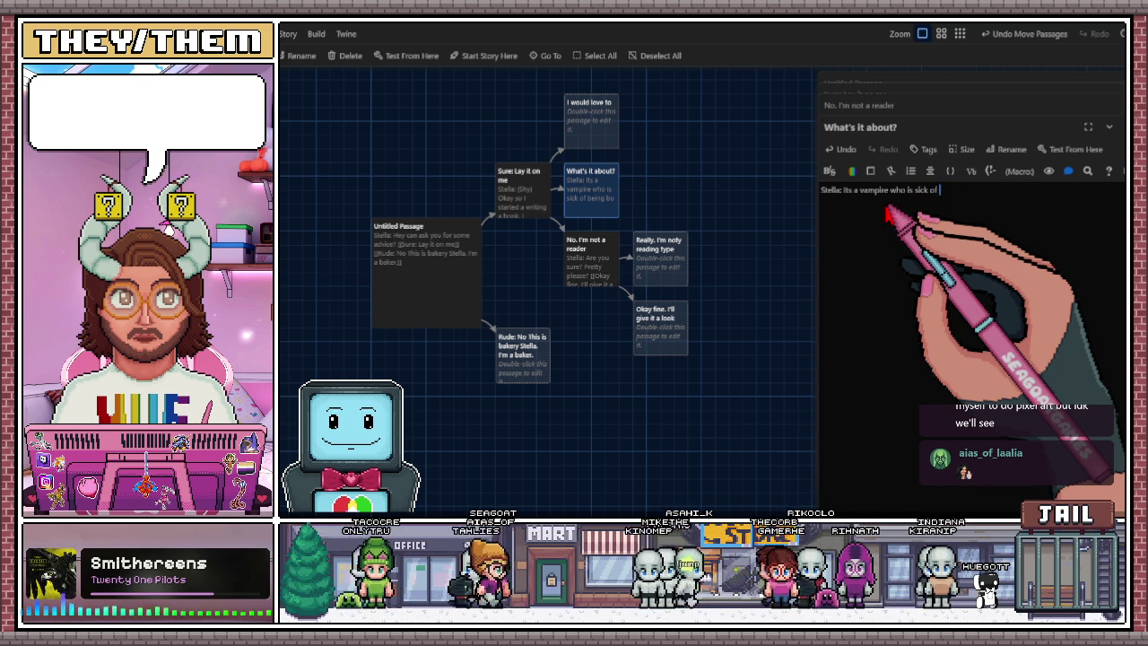
pyautogui.write('being boxed in')
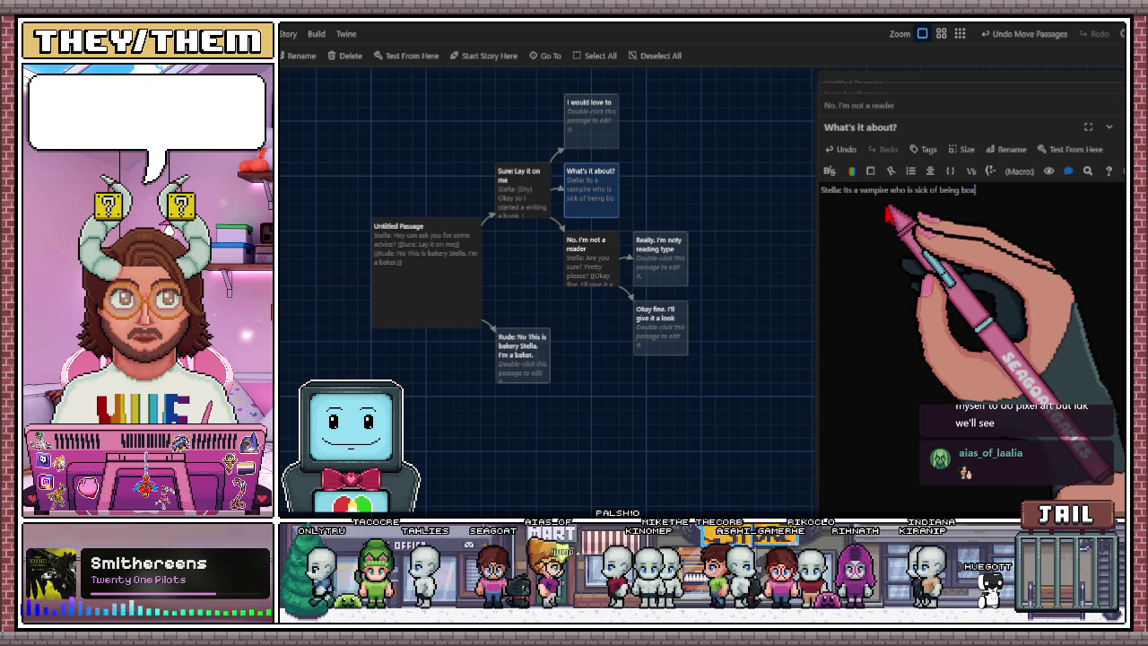
pyautogui.write('to a ')
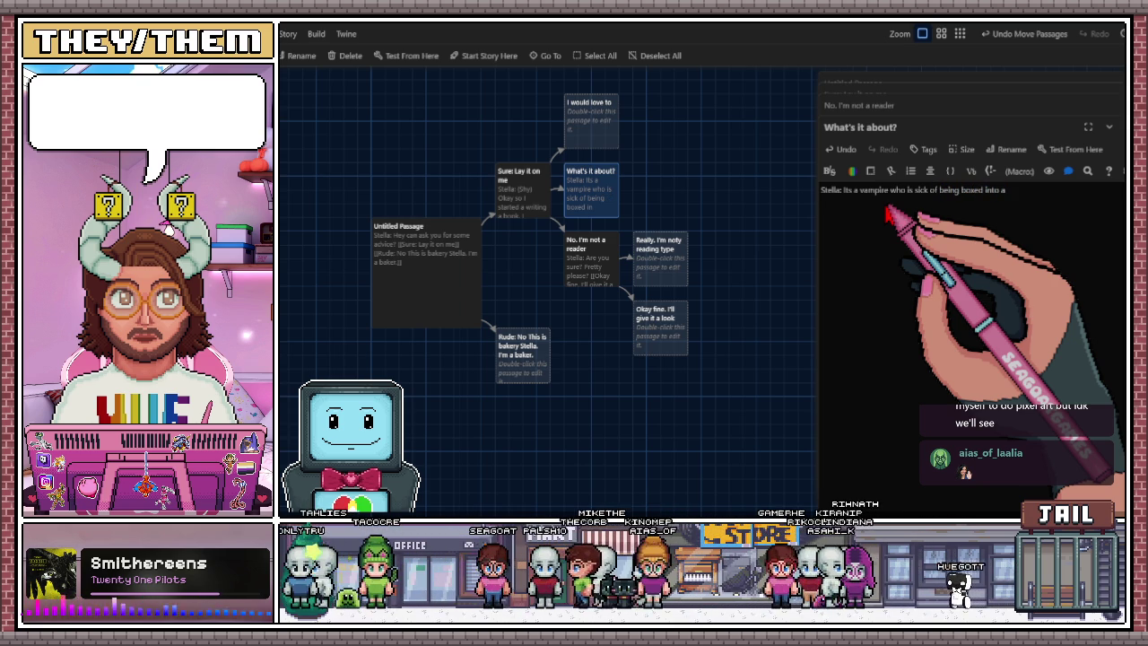
pyautogui.write('stere')
pyautogui.press('BackSpace')
pyautogui.press('BackSpace')
pyautogui.press('BackSpace')
pyautogui.write('his')
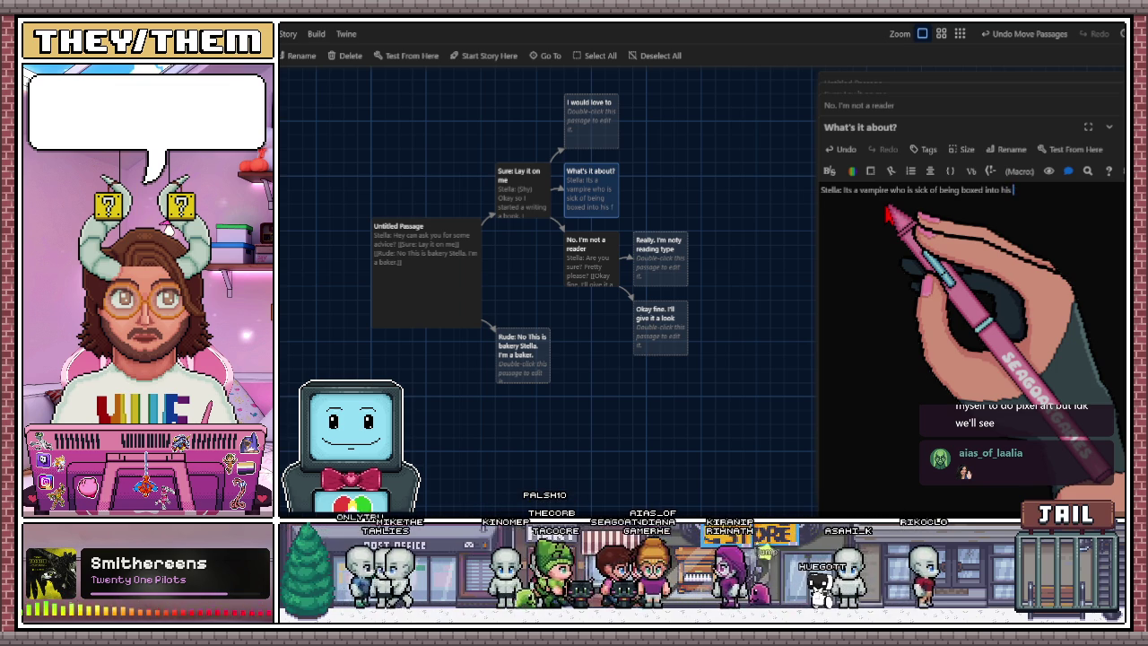
pyautogui.press('BackSpace')
pyautogui.press('BackSpace')
pyautogui.press('BackSpace')
pyautogui.write('the life that was laid out')
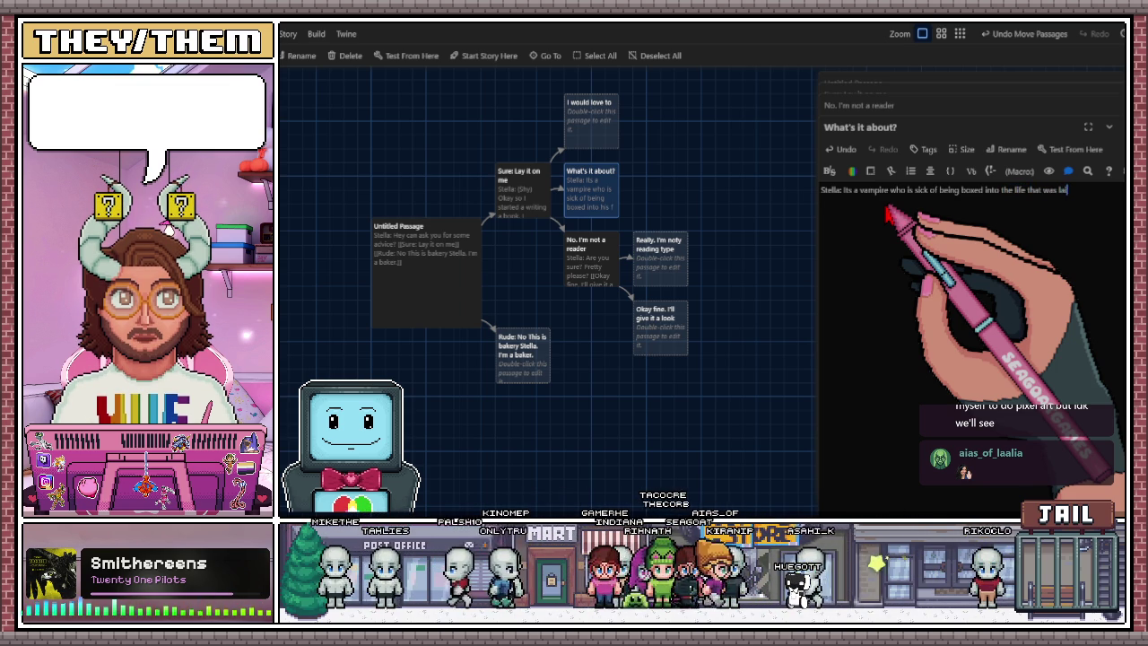
pyautogui.write(' b')
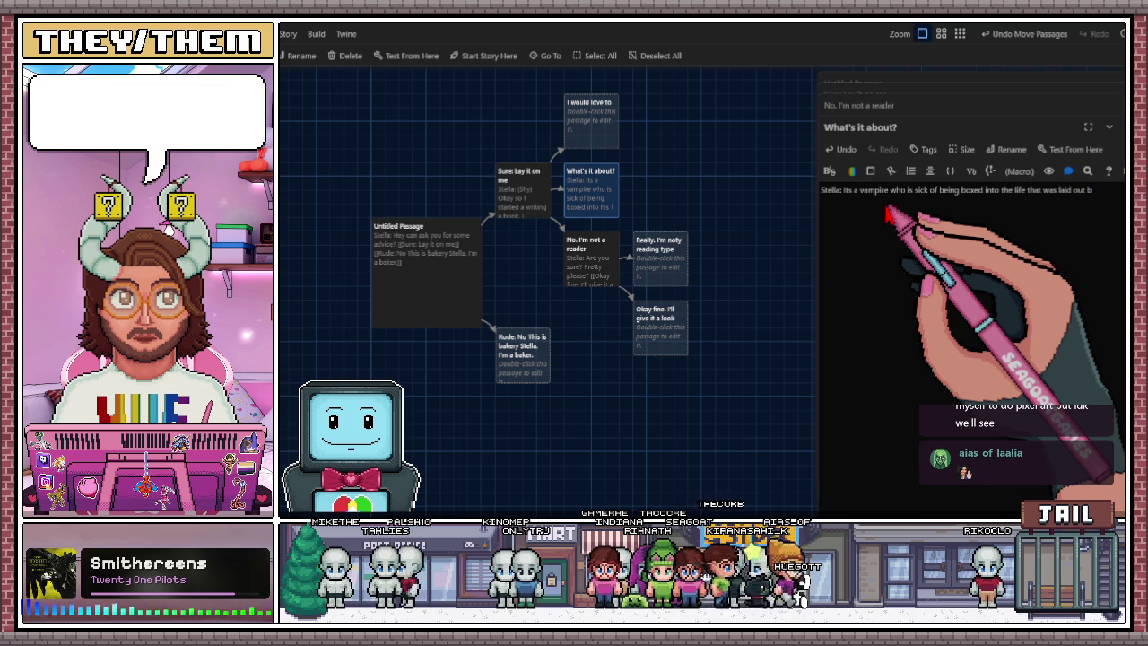
pyautogui.write('y his')
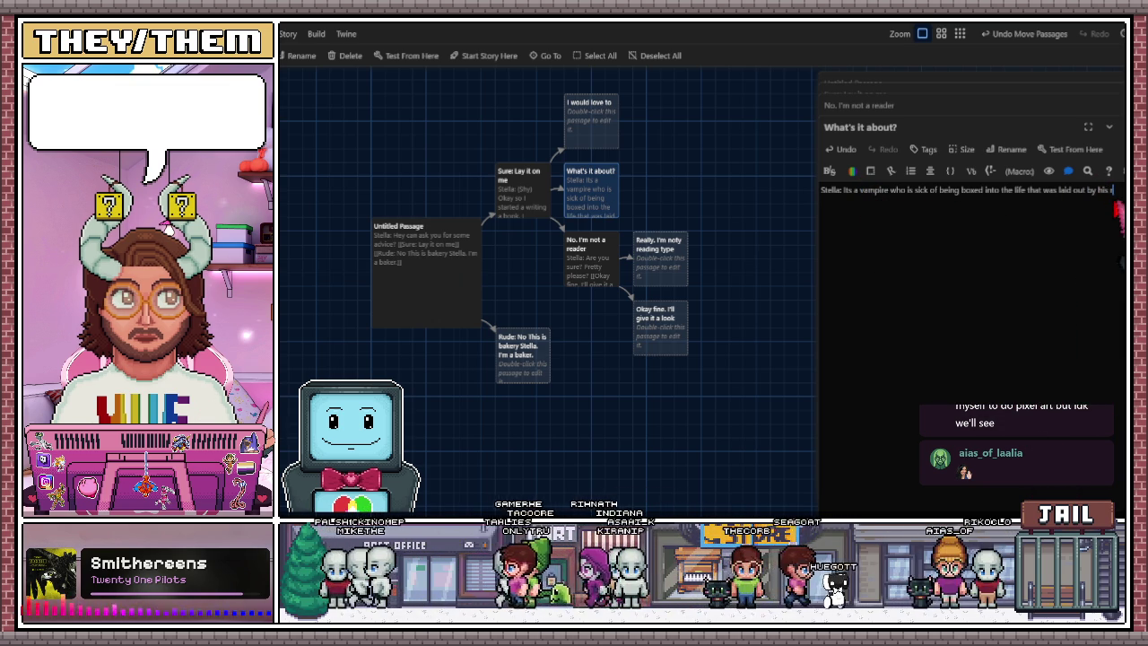
# Finish the sentence with 'royal family and pick up is bags'.
pyautogui.write('we')
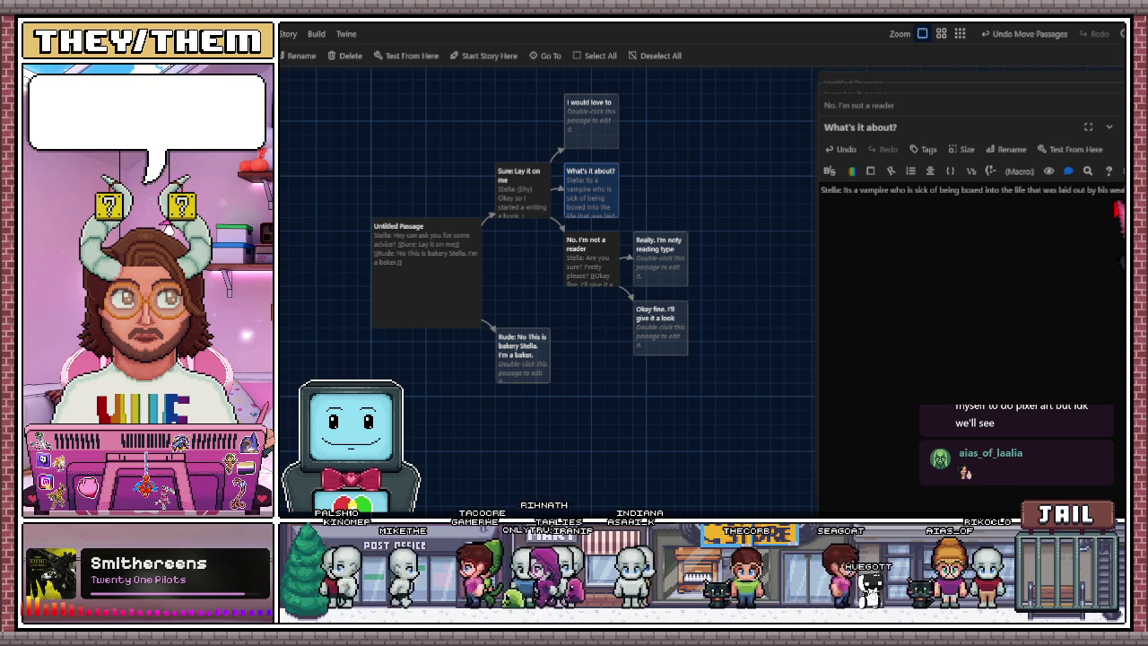
pyautogui.write('l royal')
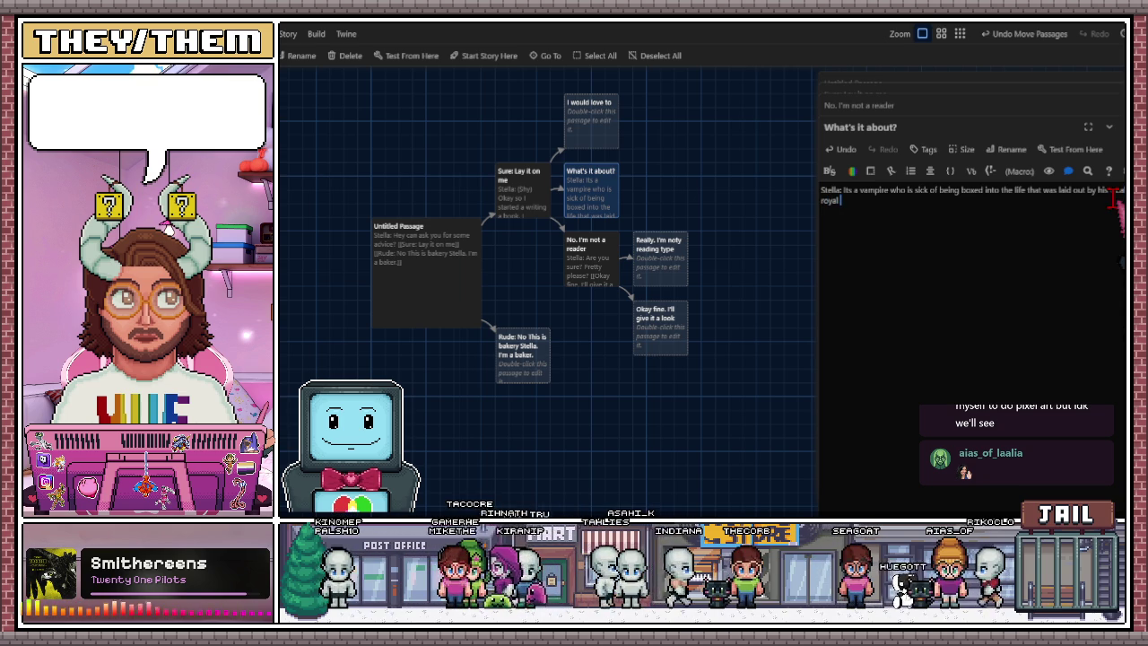
pyautogui.write(' famil')
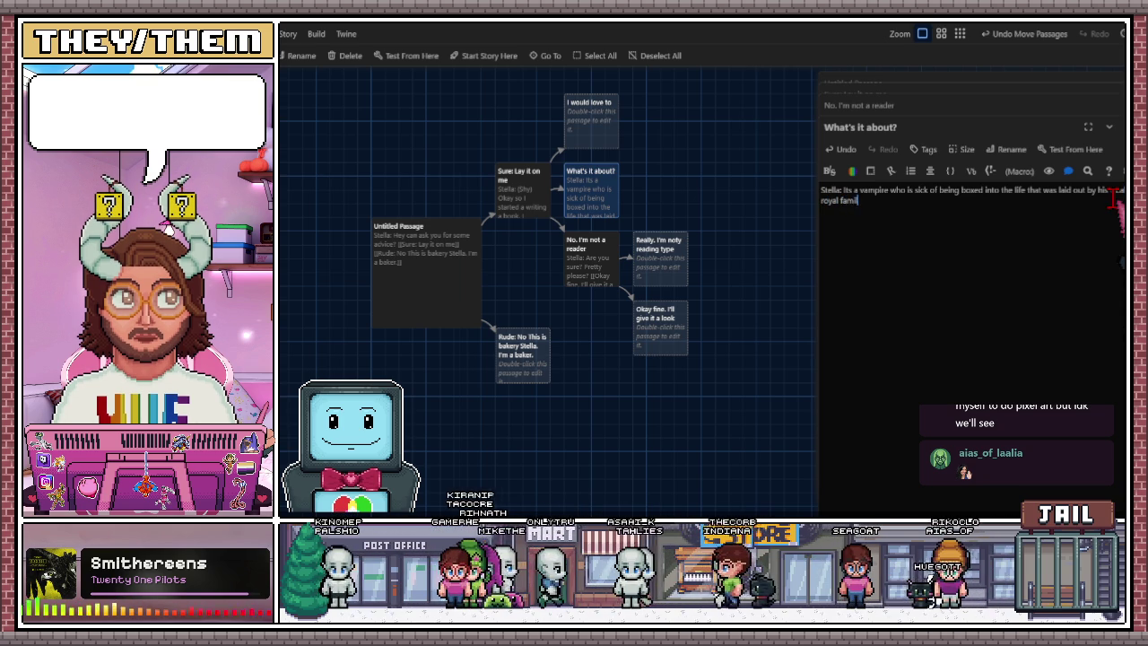
pyautogui.write('y and ven')
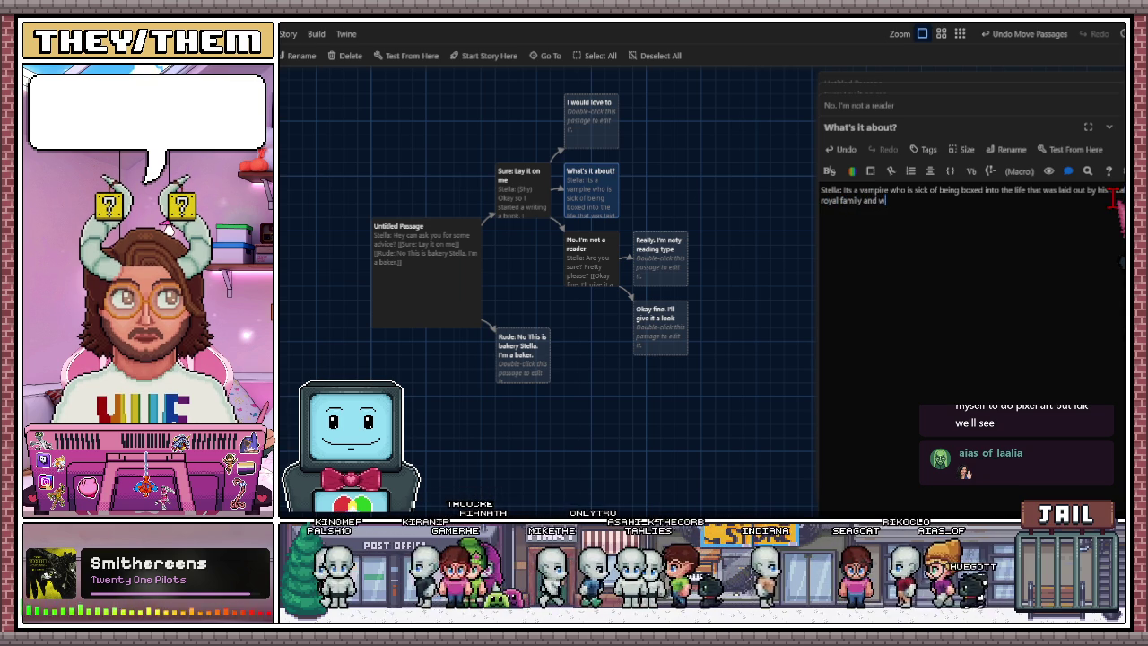
pyautogui.write('gea')
pyautogui.press('BackSpace')
pyautogui.press('BackSpace')
pyautogui.press('BackSpace')
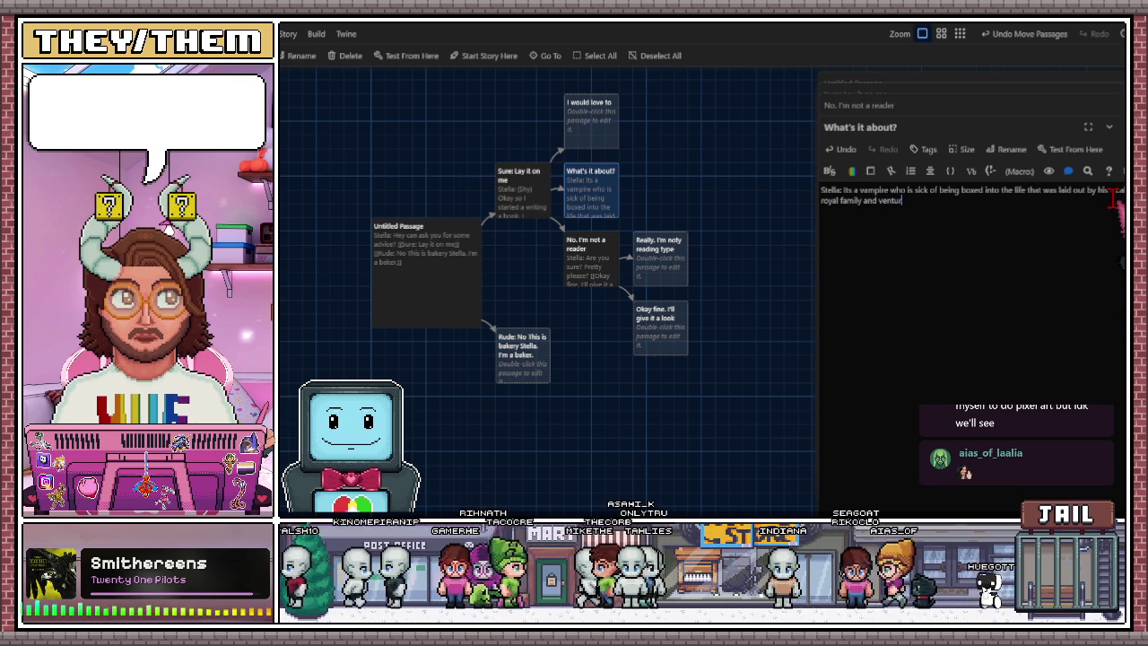
pyautogui.press('BackSpace')
pyautogui.press('BackSpace')
pyautogui.press('BackSpace')
pyautogui.write('and pick up is ')
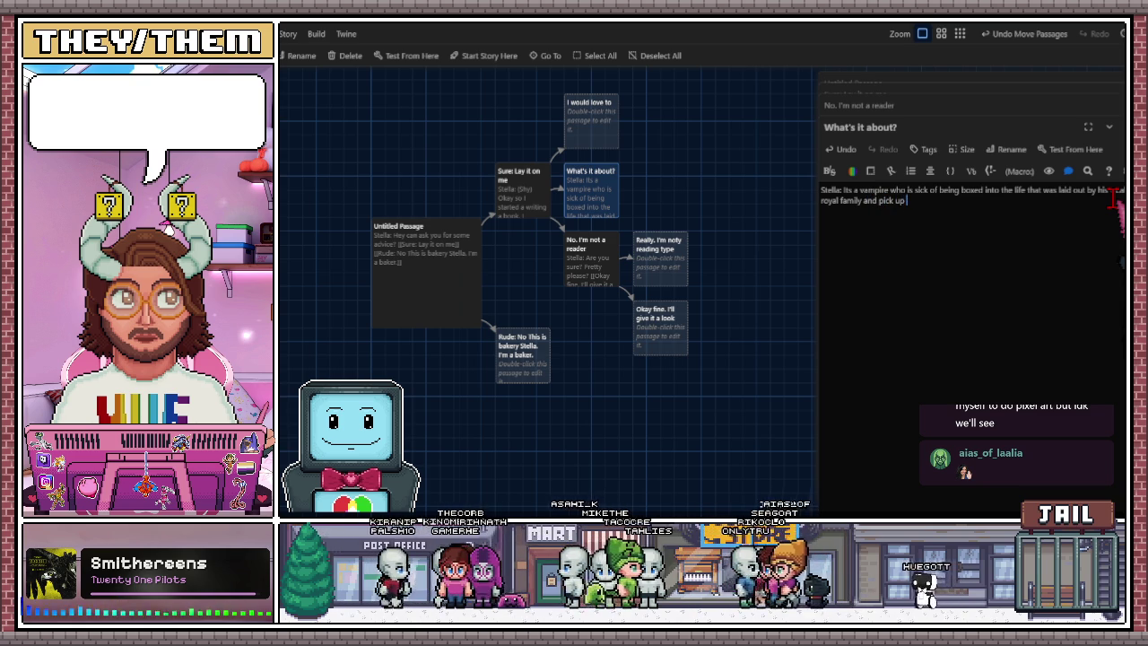
pyautogui.write('bigs and ')
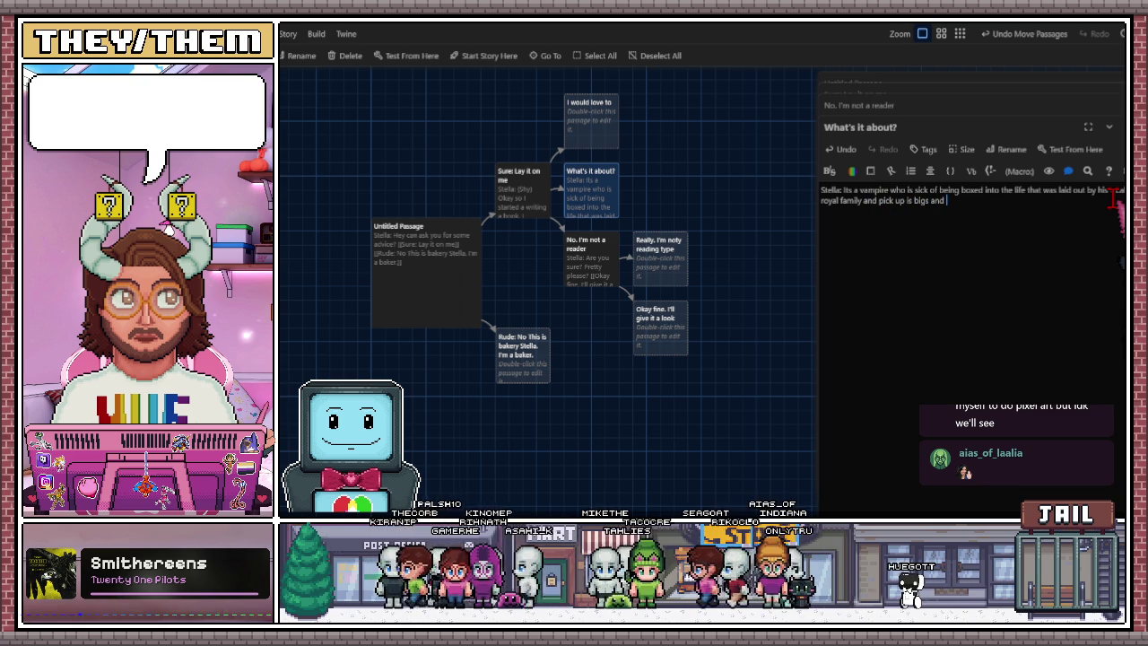
pyautogui.write('leaves')
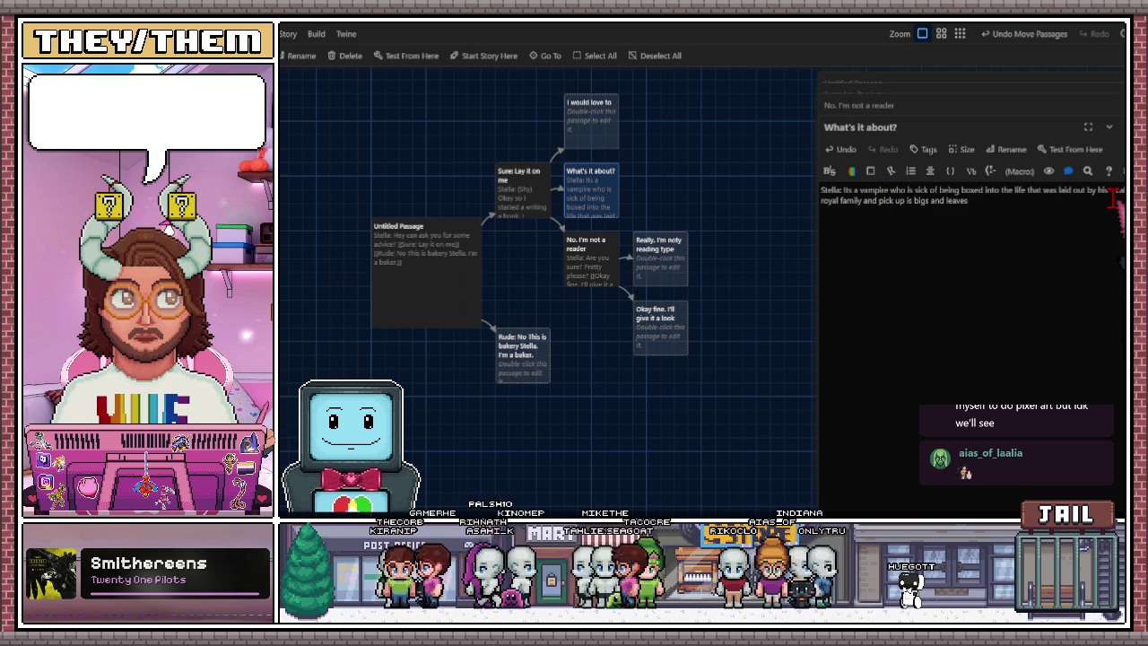
pyautogui.press('BackSpace')
pyautogui.press('BackSpace')
pyautogui.press('BackSpace')
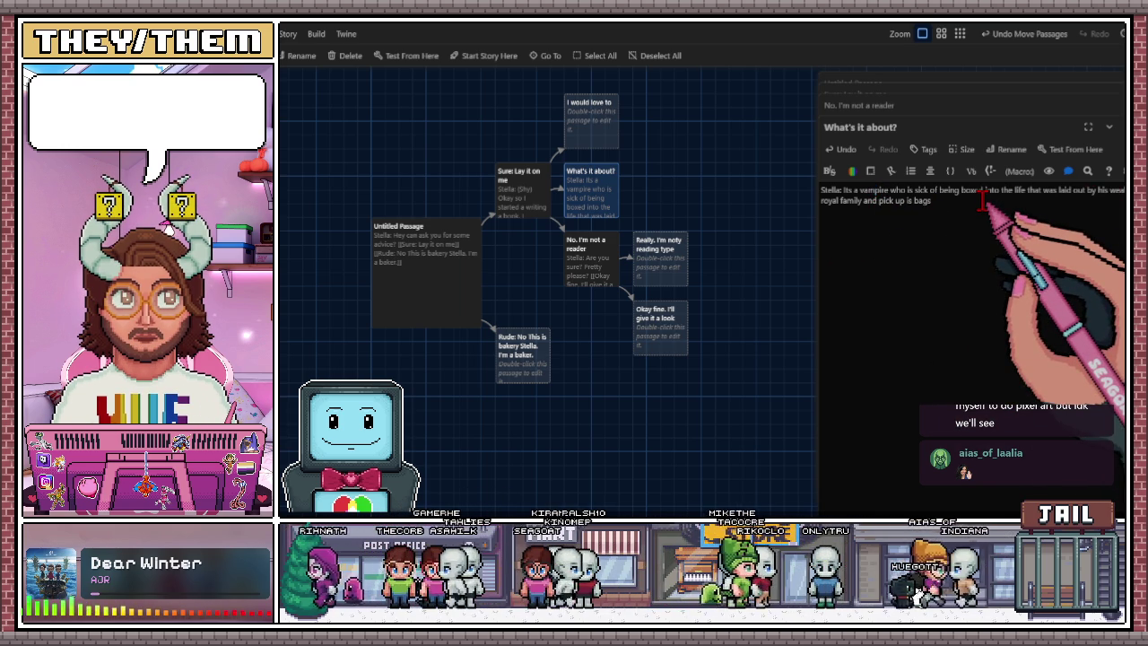
pyautogui.click(824, 200)
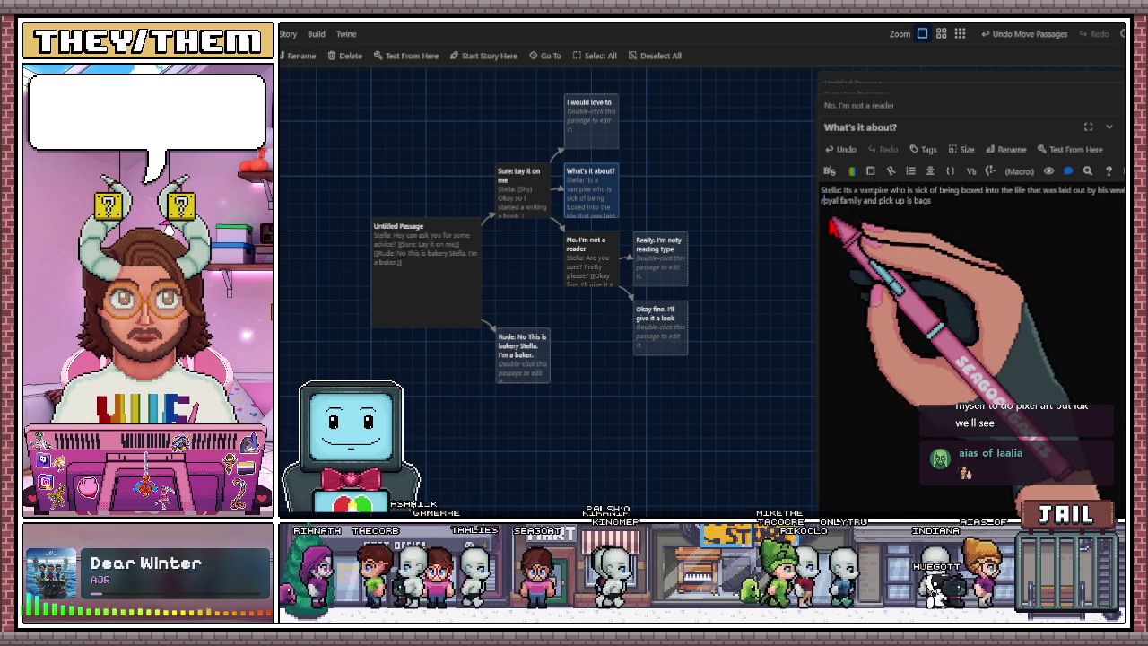
# Insert 'aristocratic' before 'royal family' in the vampire pitch.
pyautogui.write('astrict')
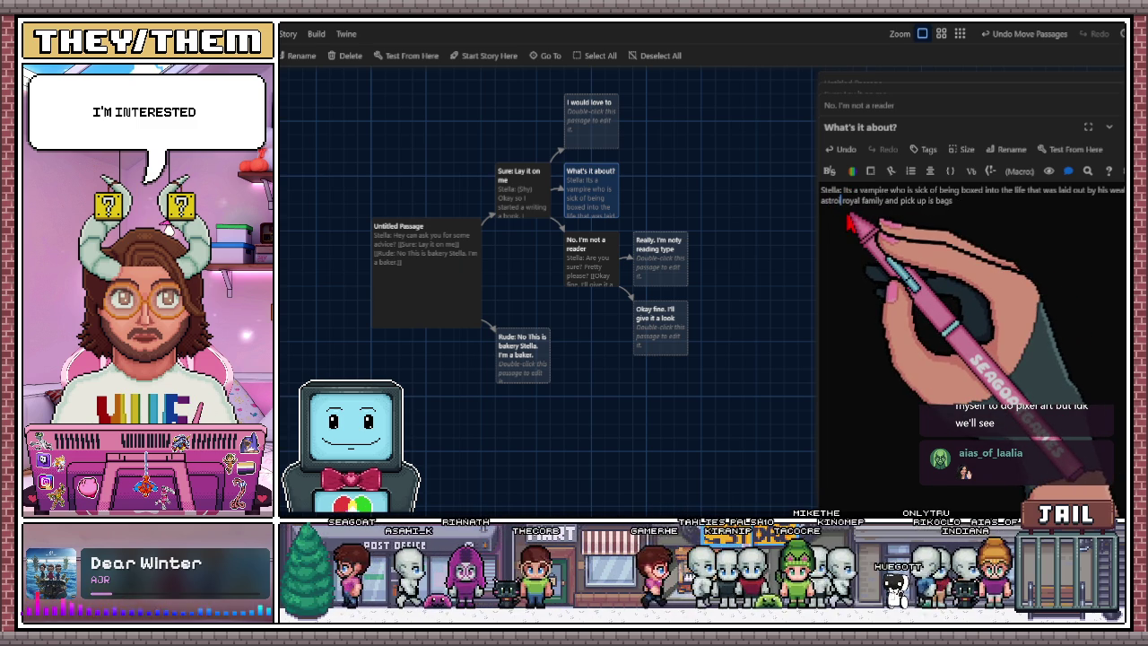
pyautogui.write('log')
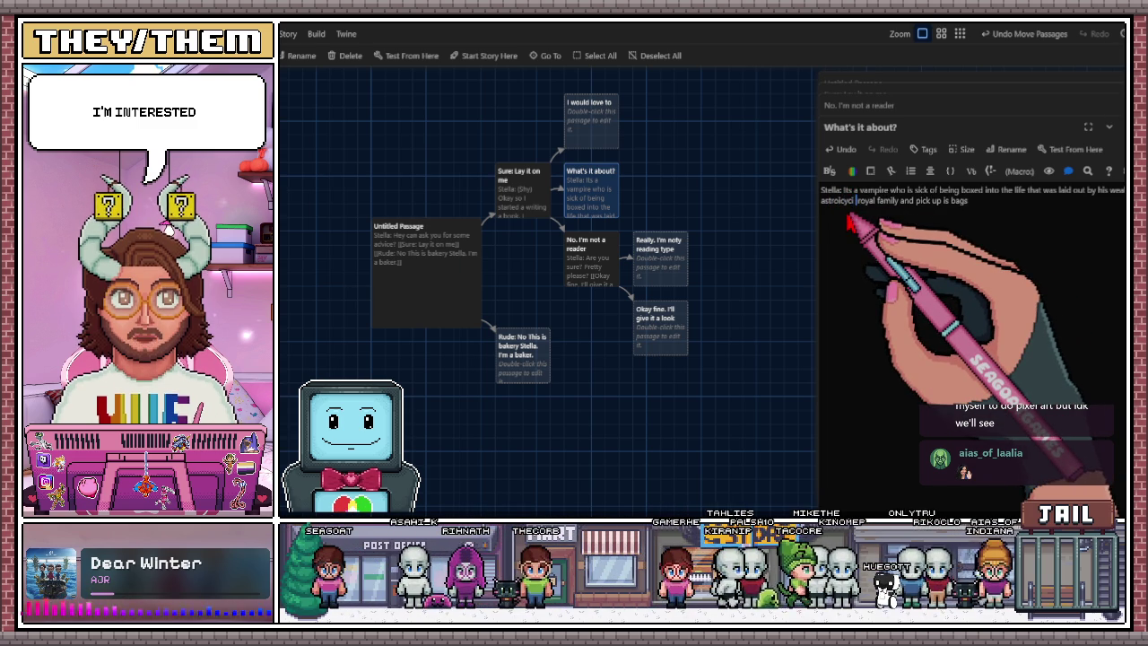
pyautogui.moveTo(850, 222); pyautogui.dragTo(805, 212)
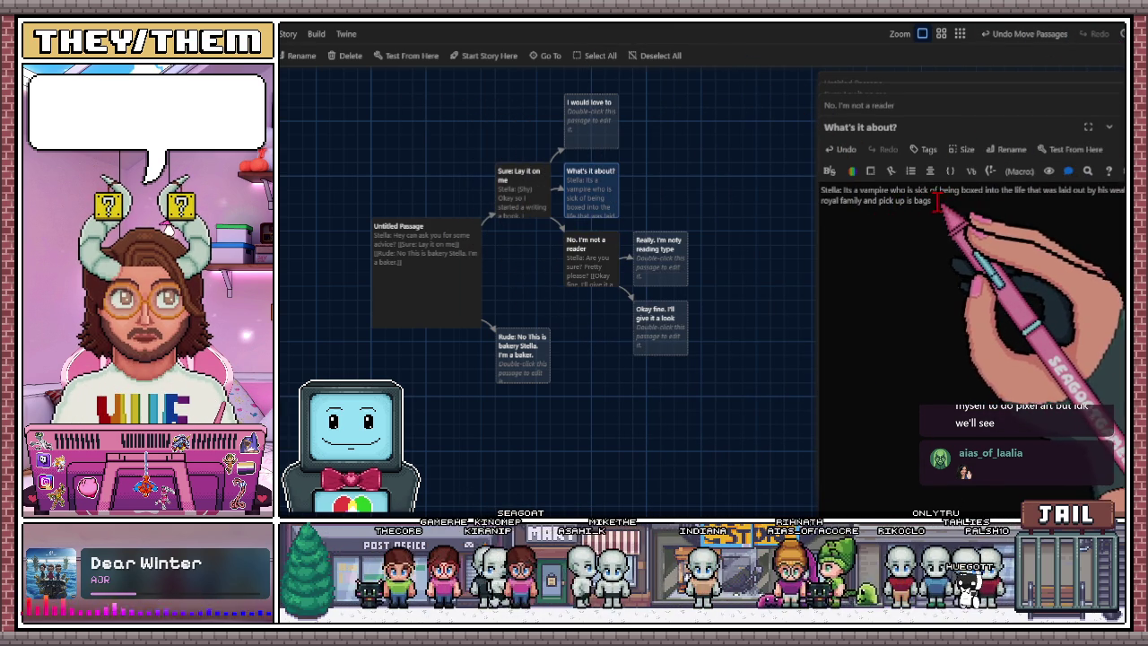
pyautogui.click(822, 201)
pyautogui.write('aristocratic')
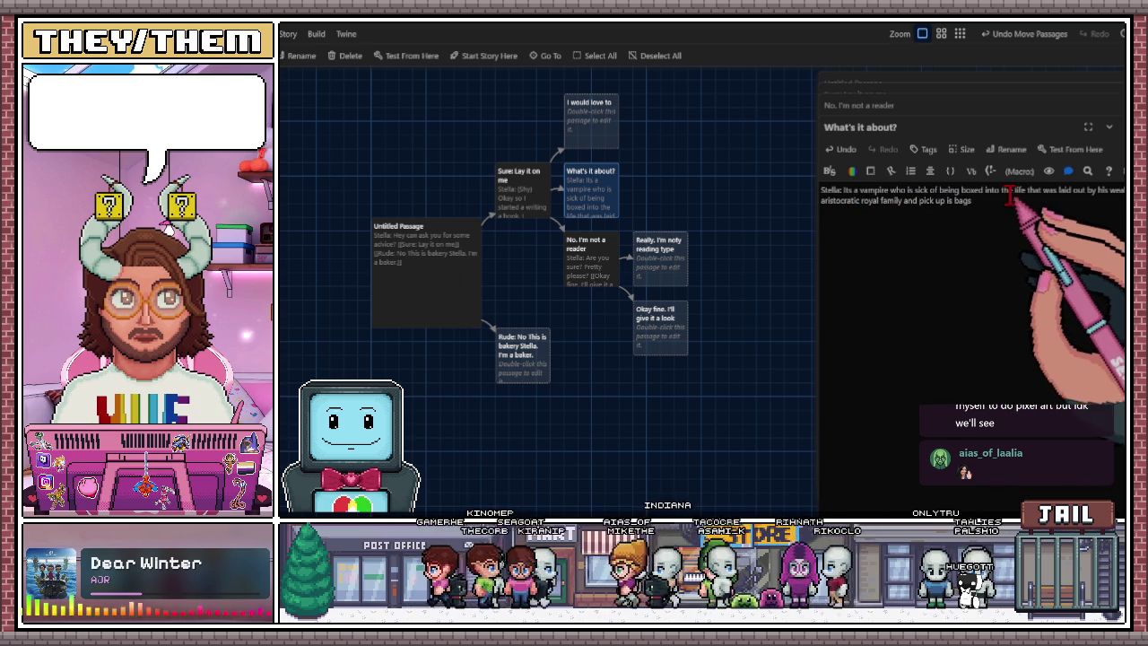
# End the pitch: he leaves to live as a human and falls in love with human.
pyautogui.click(1004, 201)
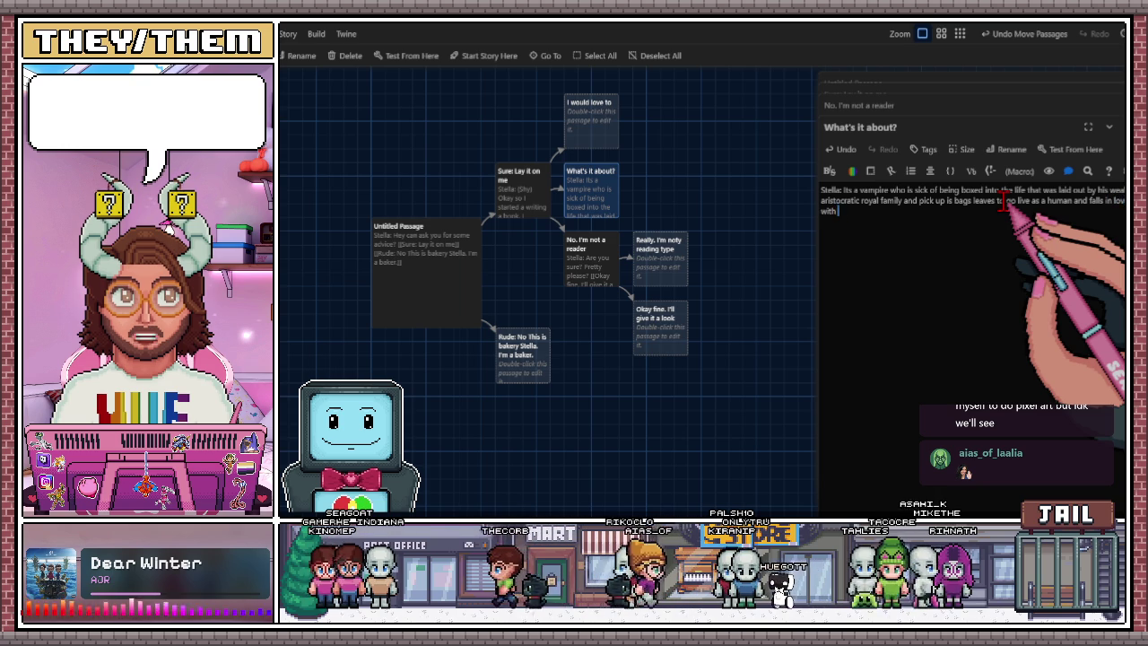
pyautogui.write('gir')
pyautogui.press('BackSpace')
pyautogui.press('BackSpace')
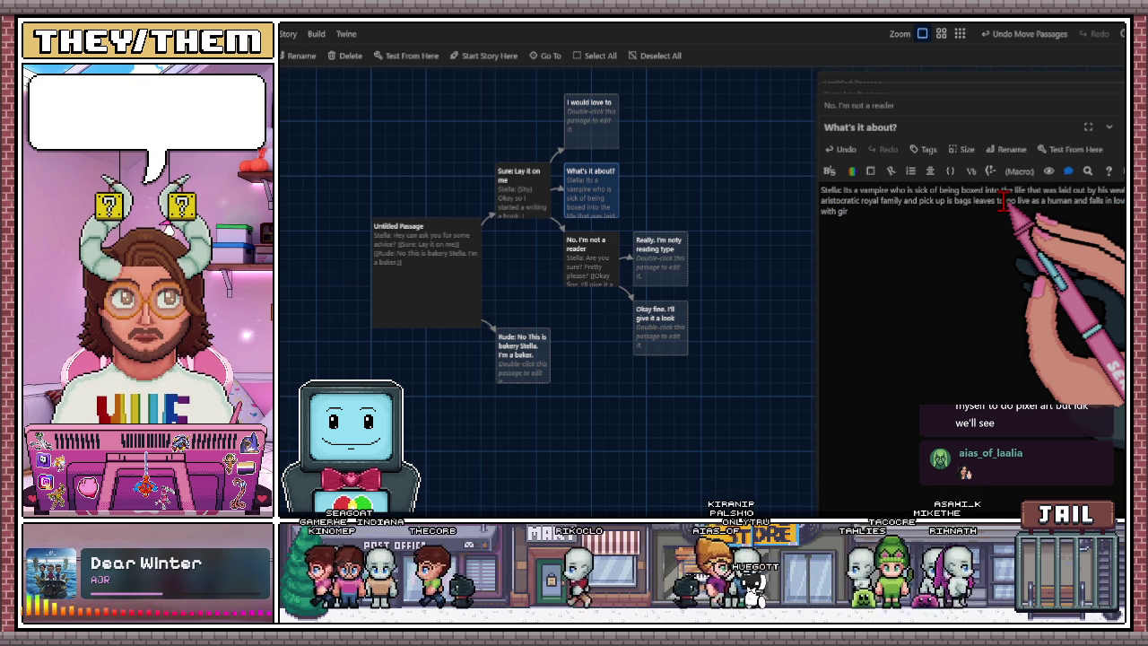
pyautogui.press('BackSpace')
pyautogui.write('human.')
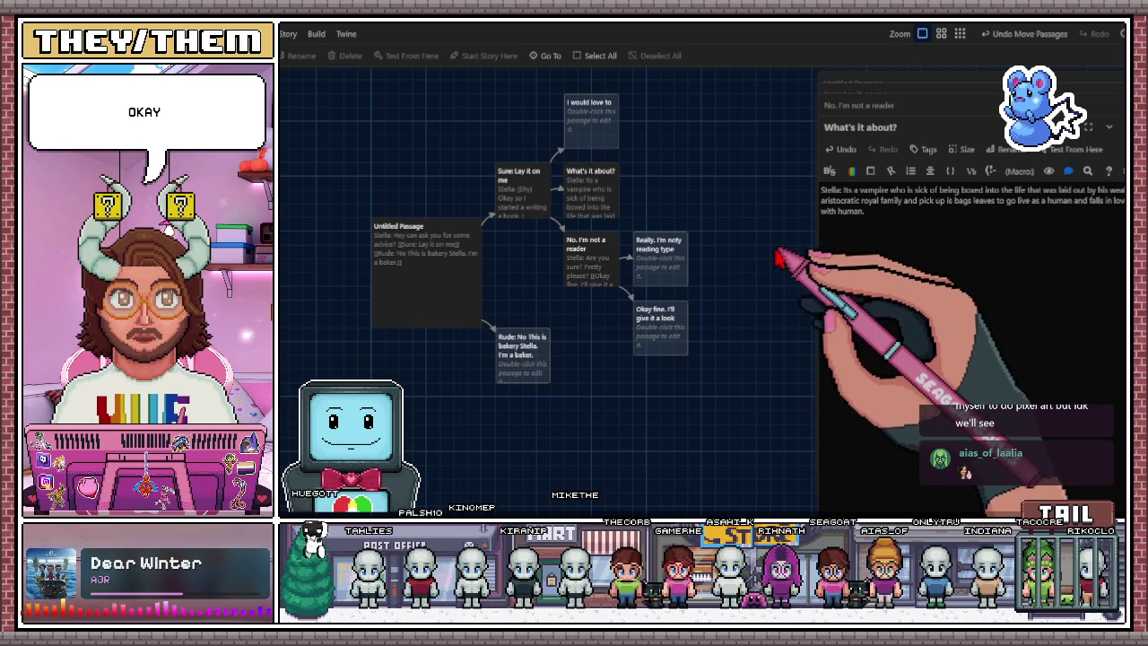
pyautogui.click(888, 215)
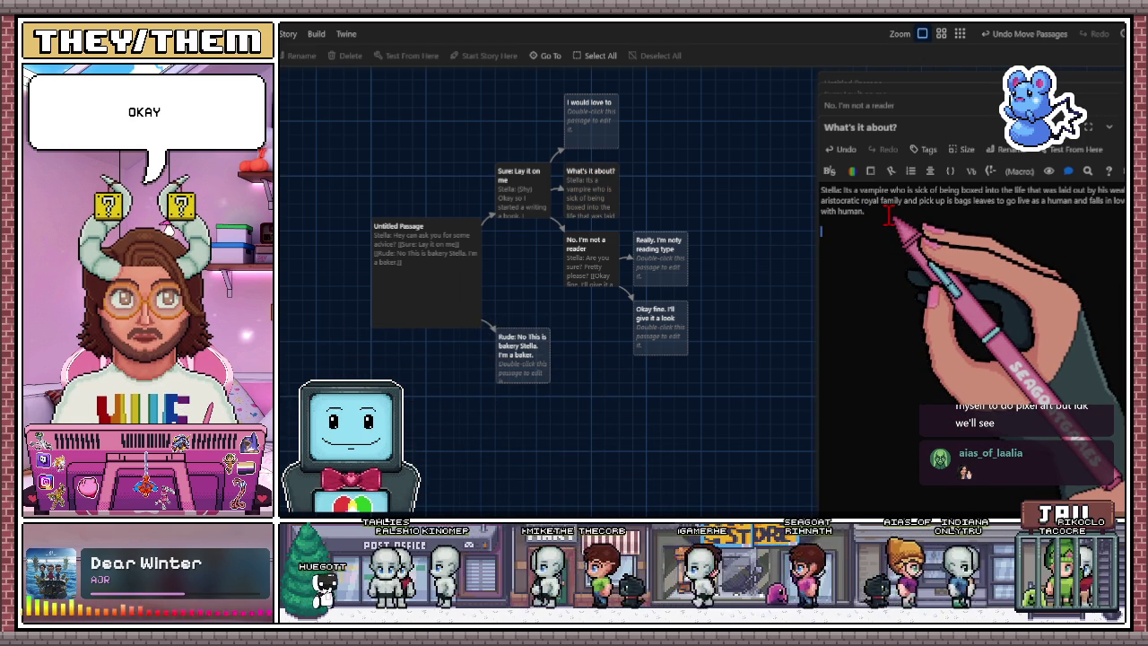
# Add the choice link 'Sounds interesting. Okay I'll give it a read.' under the pitch.
pyautogui.press('Return')
pyautogui.write('[[Sounds interesting')
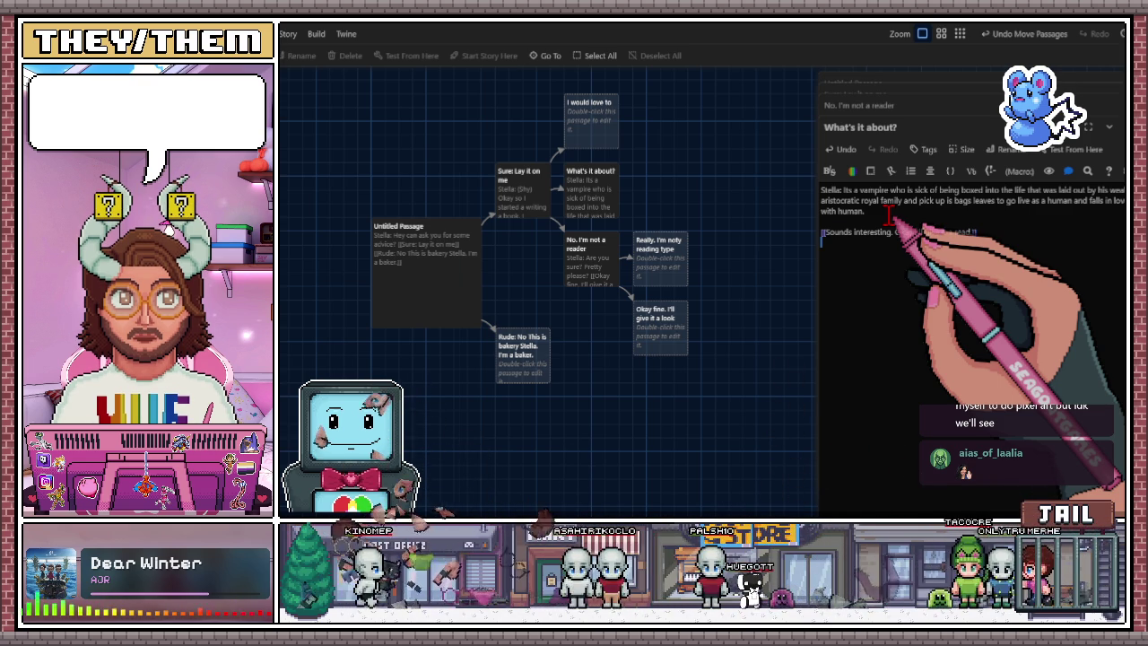
pyautogui.write('.]]')
# Add the second link 'Stella. If I'm honest that sounds like a dime dozen story.'.
pyautogui.press('Return')
pyautogui.write('[[Stella')
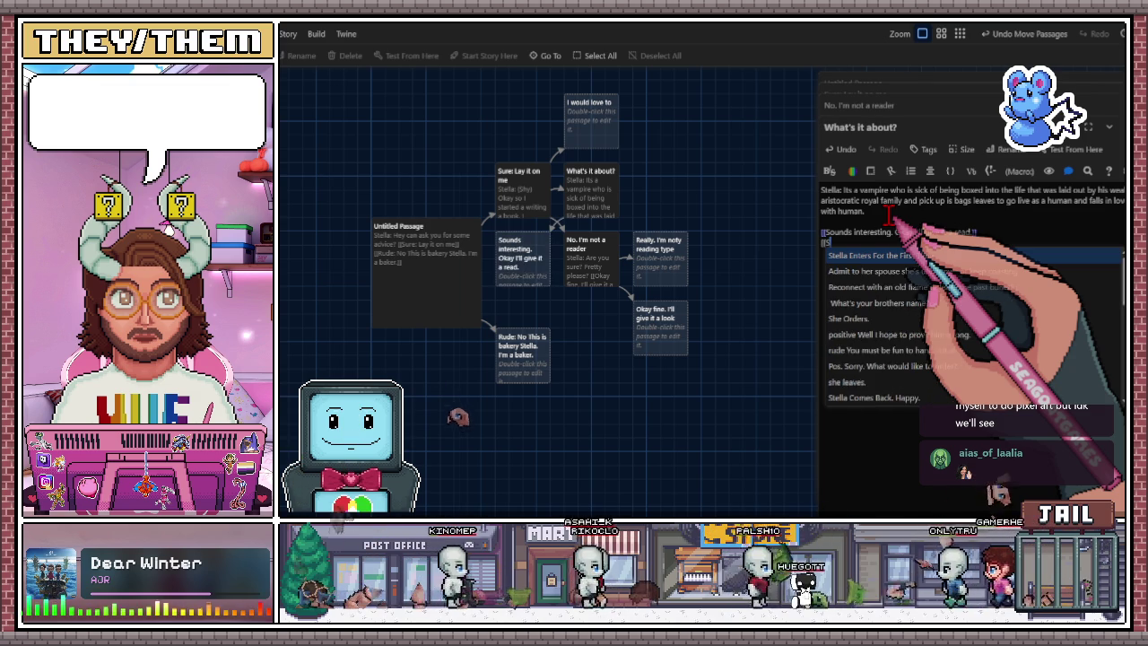
pyautogui.write('. If I')
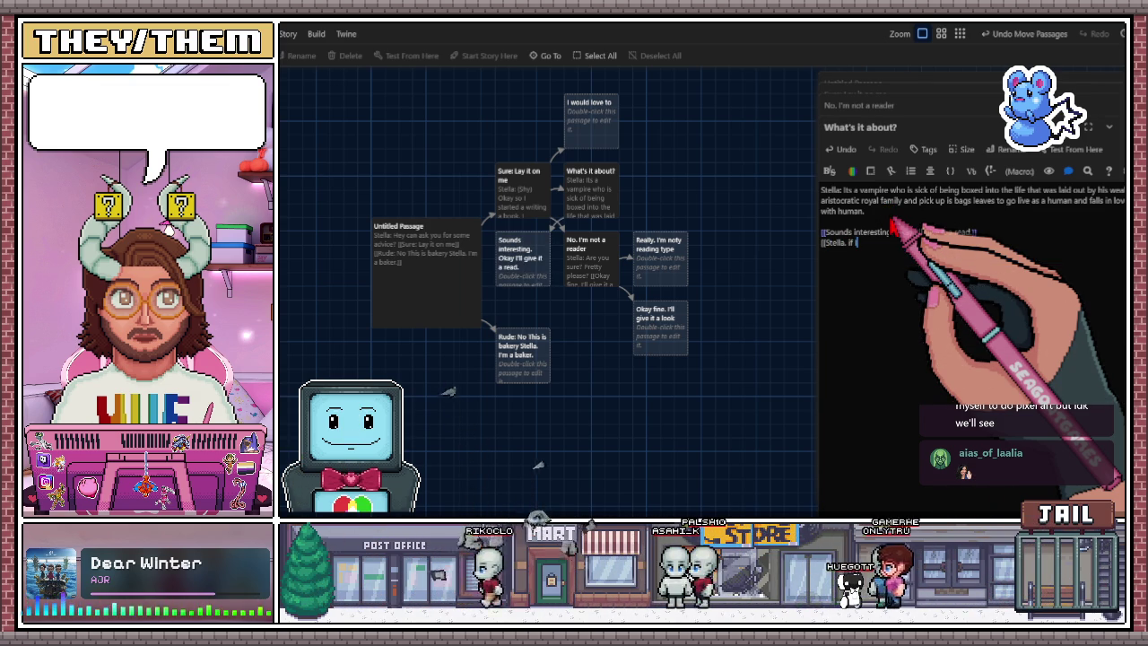
pyautogui.press('BackSpace')
pyautogui.write('If i')
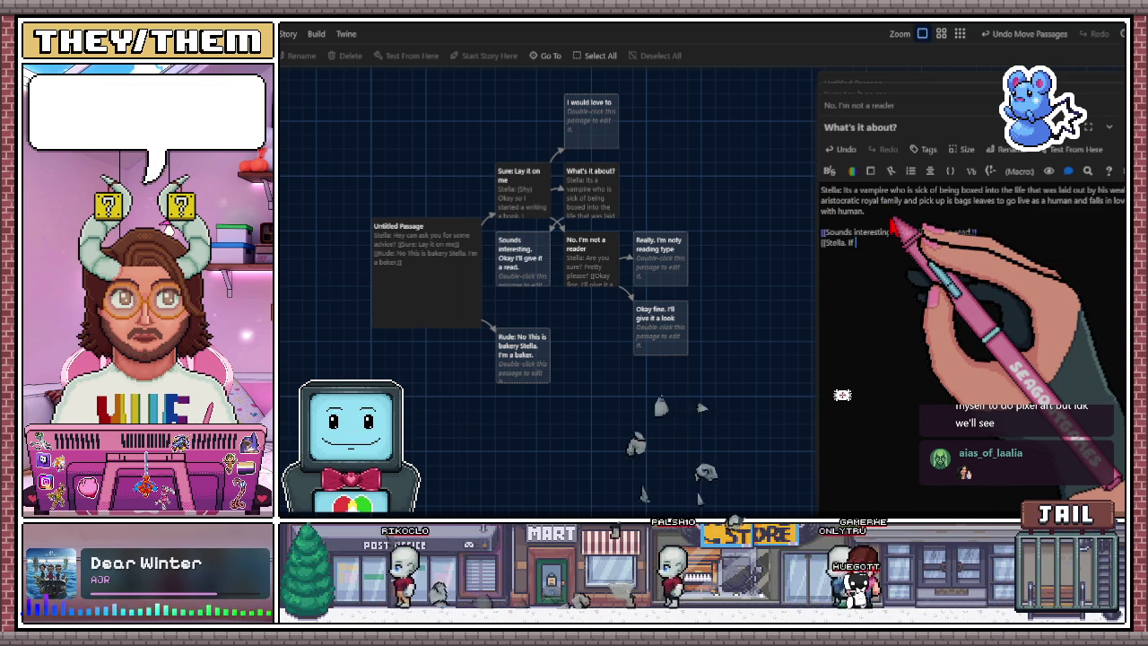
pyautogui.press('BackSpace')
pyautogui.write('I')
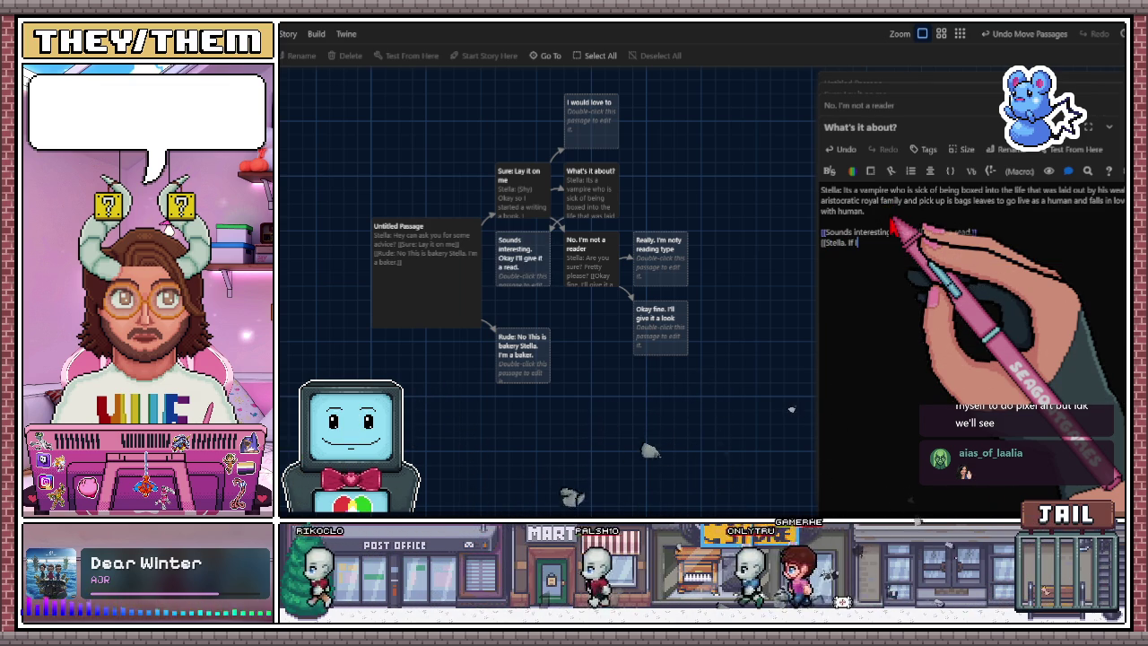
pyautogui.write("'m hone")
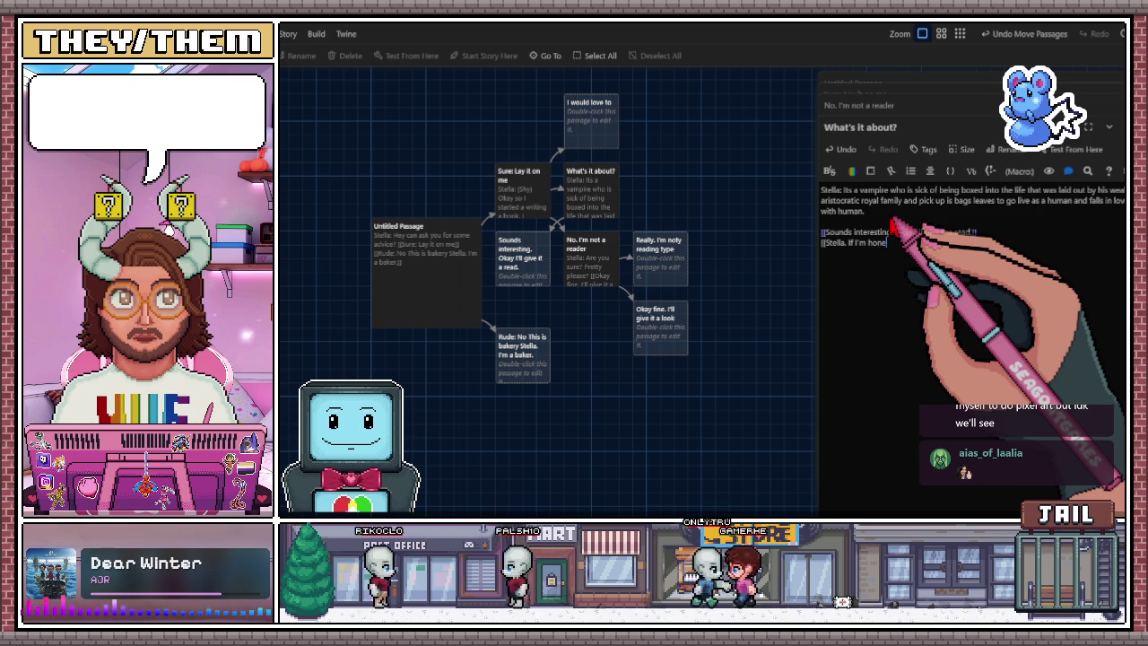
pyautogui.write('s')
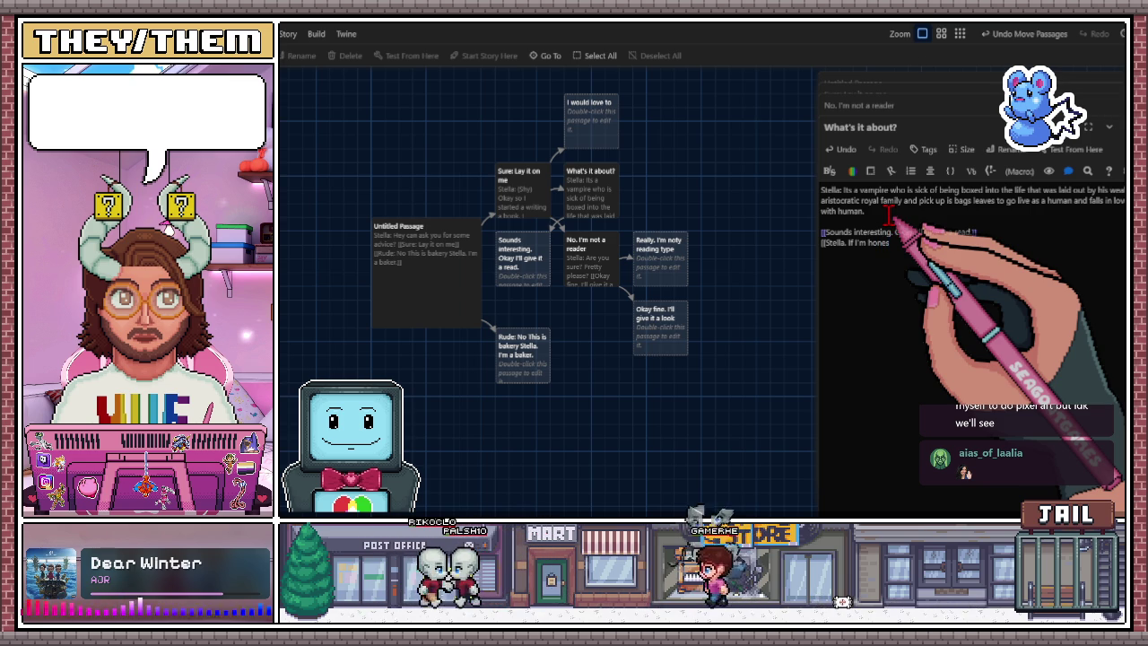
pyautogui.press('BackSpace')
pyautogui.write('st th')
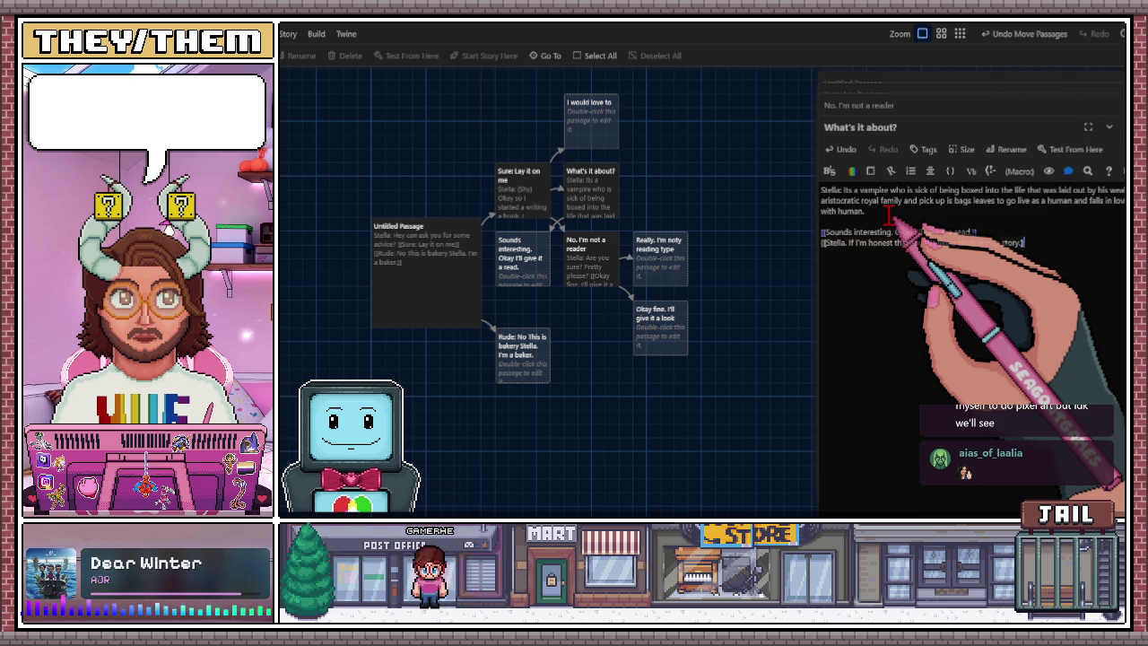
pyautogui.write('[[')
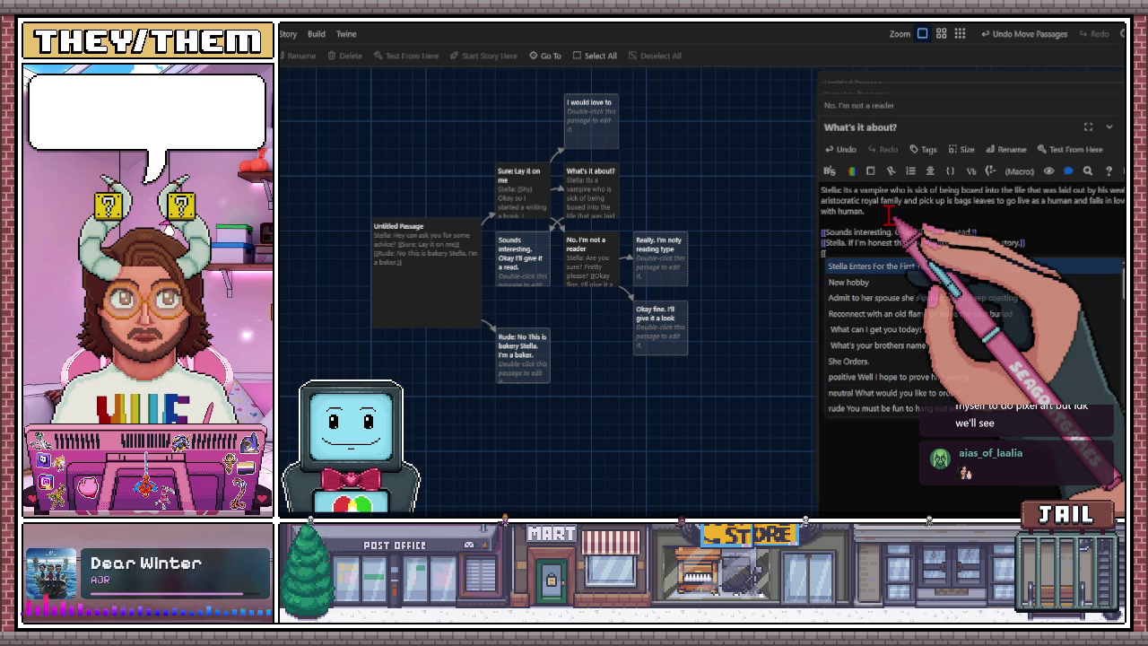
pyautogui.write('T')
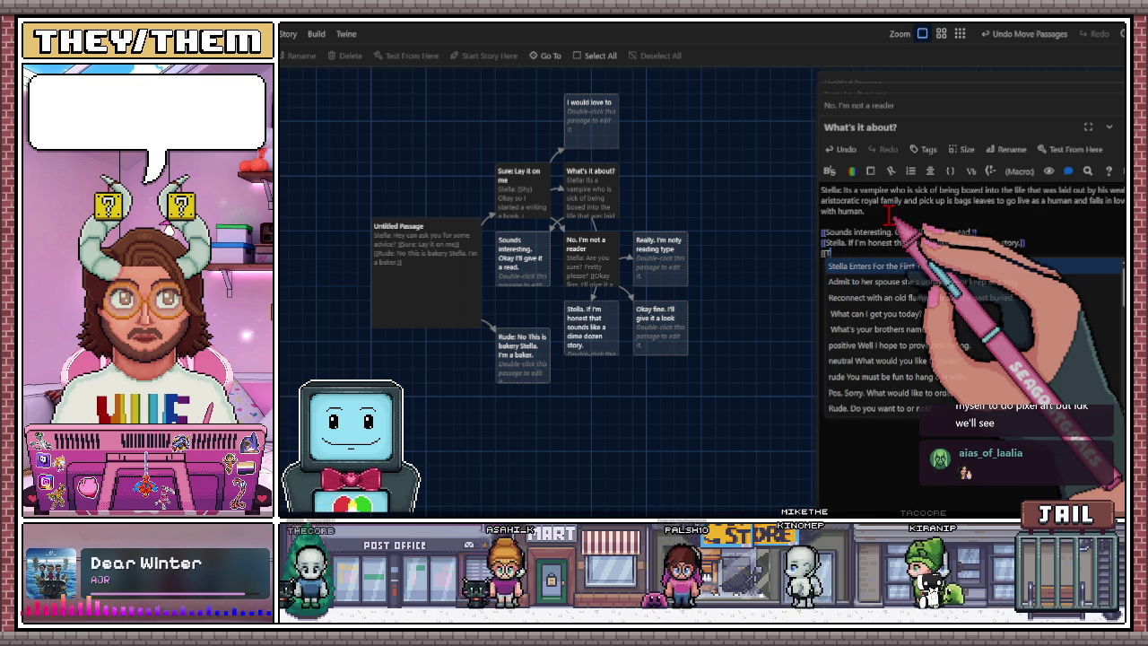